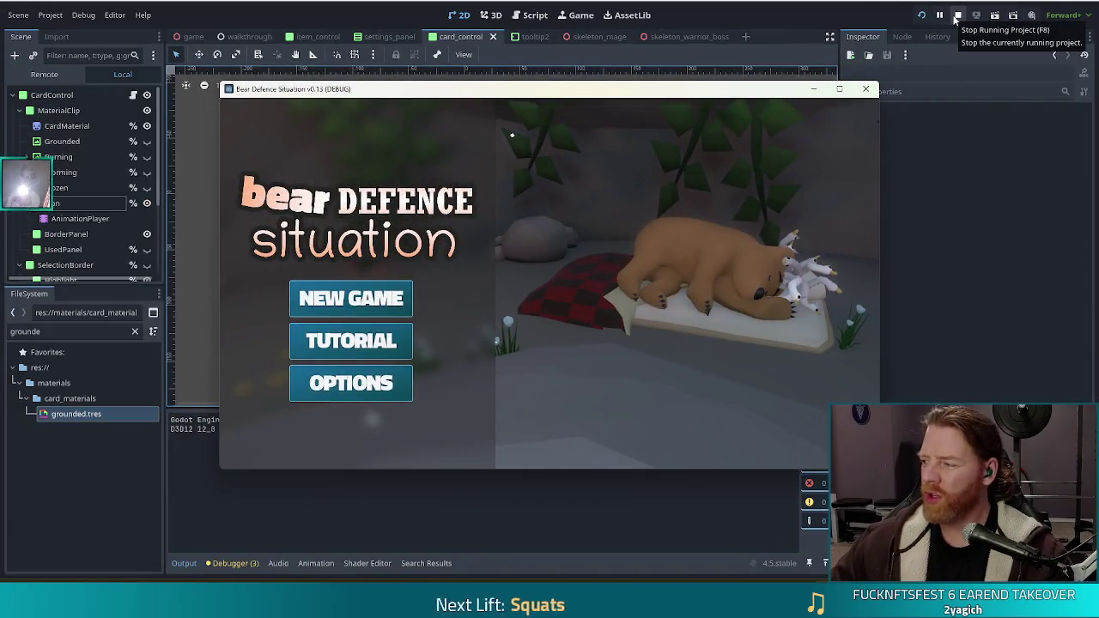
Stop the running card game, select the Icon node, and relaunch the project to its title menu.
{"action": "left_click", "coordinate": [957, 16]}
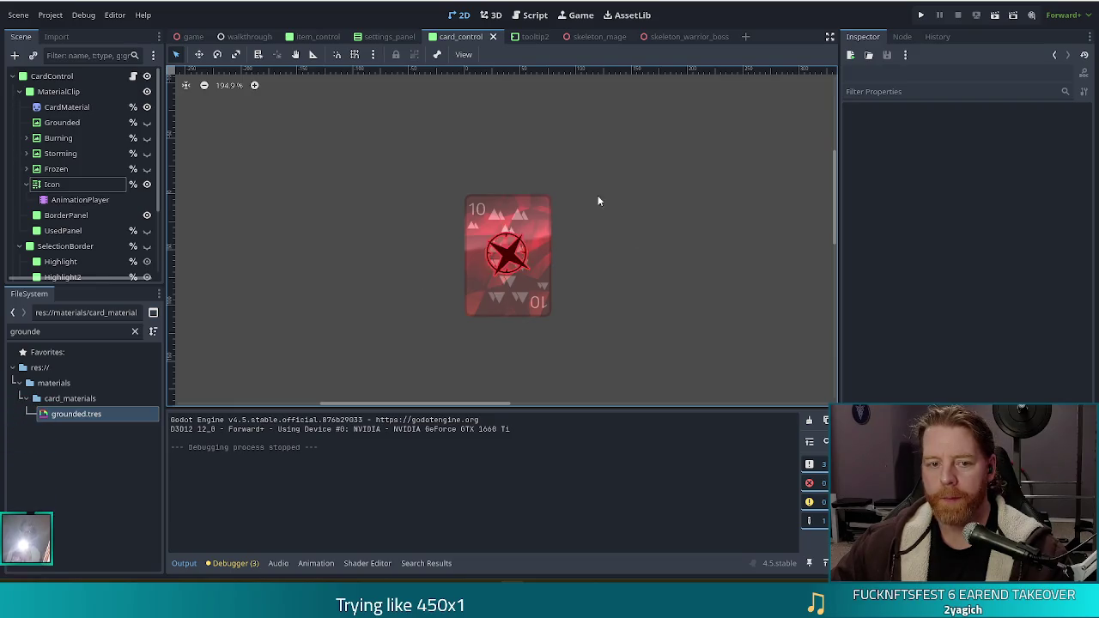
{"action": "scroll", "coordinate": [527, 256], "scroll_direction": "up", "scroll_amount": 1}
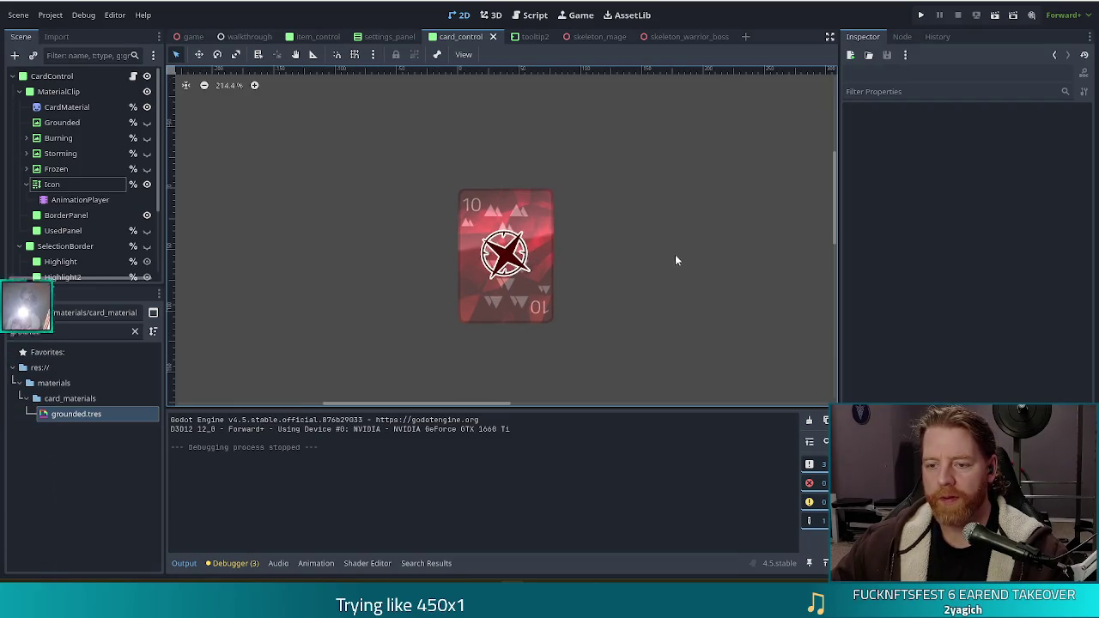
{"action": "left_click", "coordinate": [77, 186]}
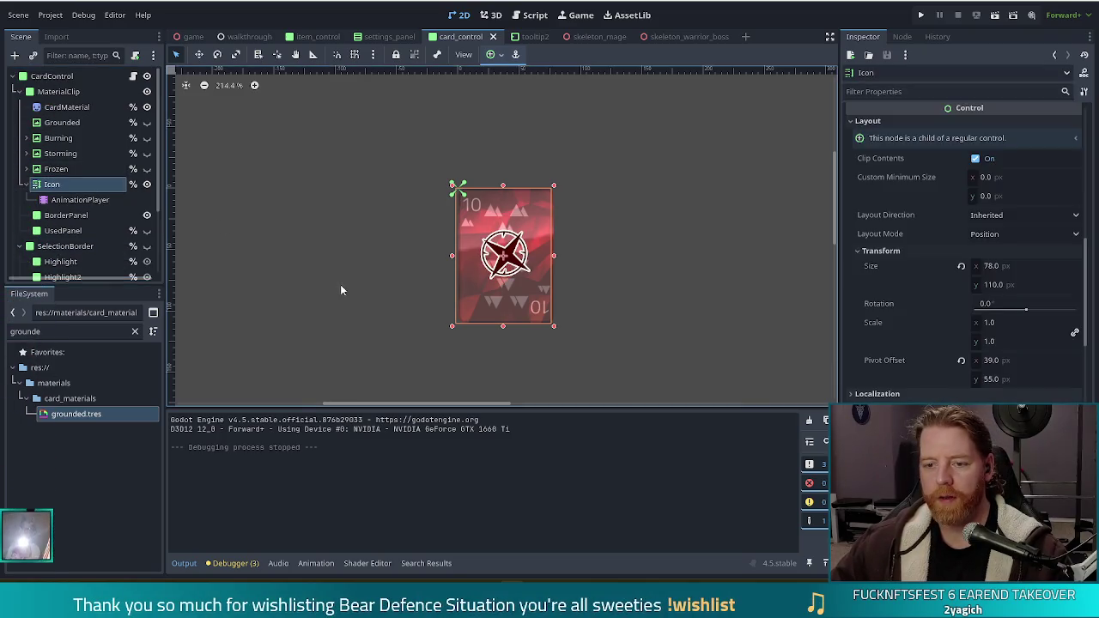
{"action": "left_click", "coordinate": [920, 16]}
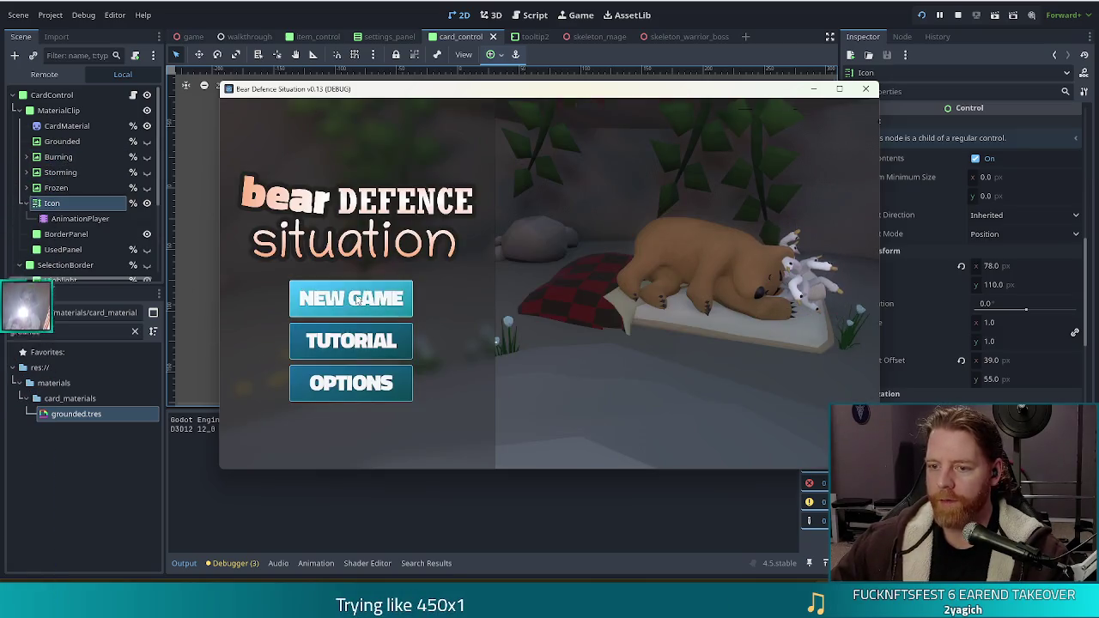
Start a New Game and read the tooltips of the seven cards dealt on Level 1/9.
{"action": "left_click", "coordinate": [357, 298]}
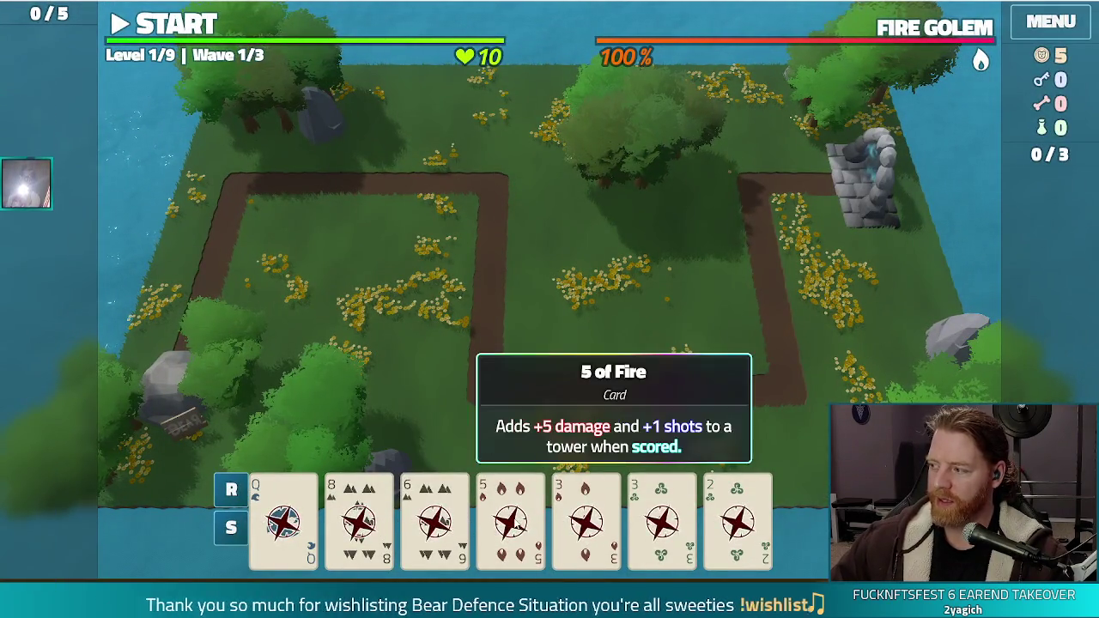
{"action": "mouse_move", "coordinate": [758, 533]}
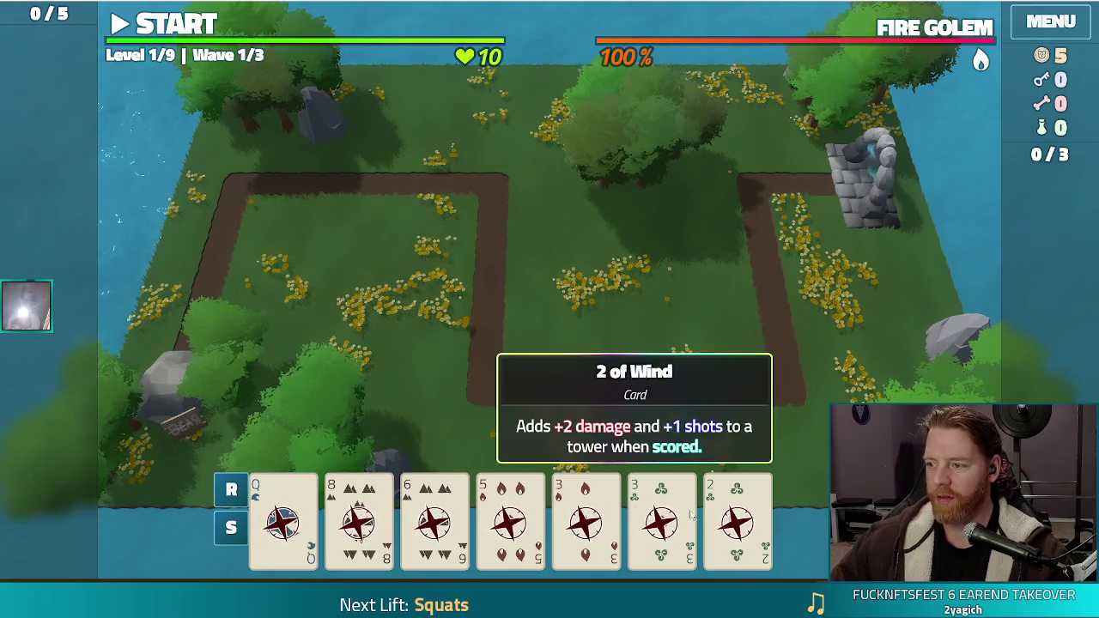
{"action": "mouse_move", "coordinate": [409, 499]}
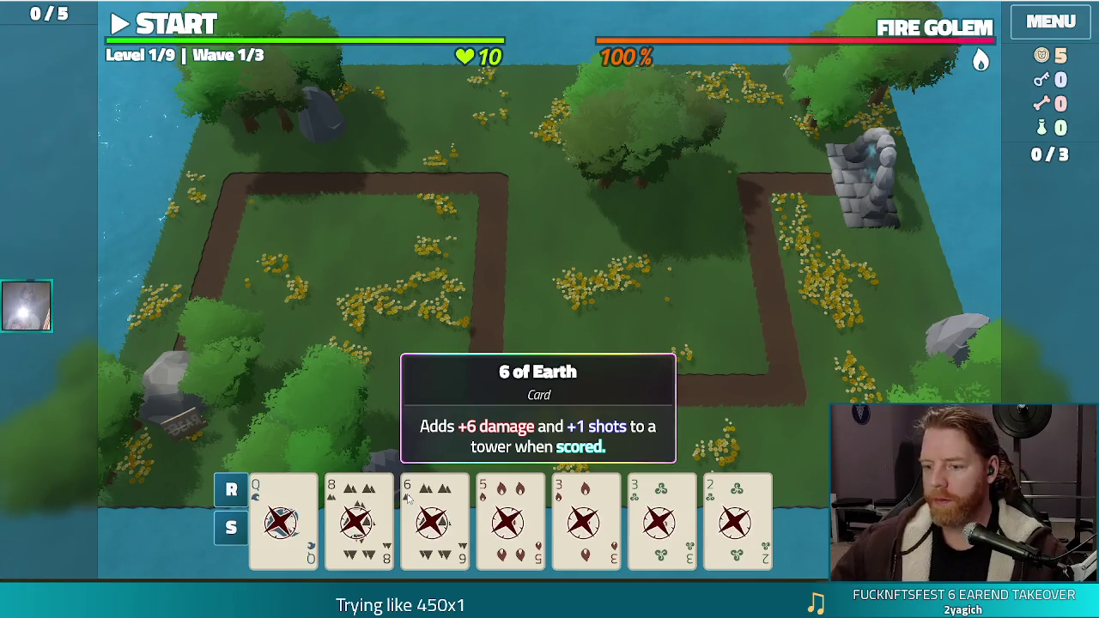
{"action": "mouse_move", "coordinate": [601, 516]}
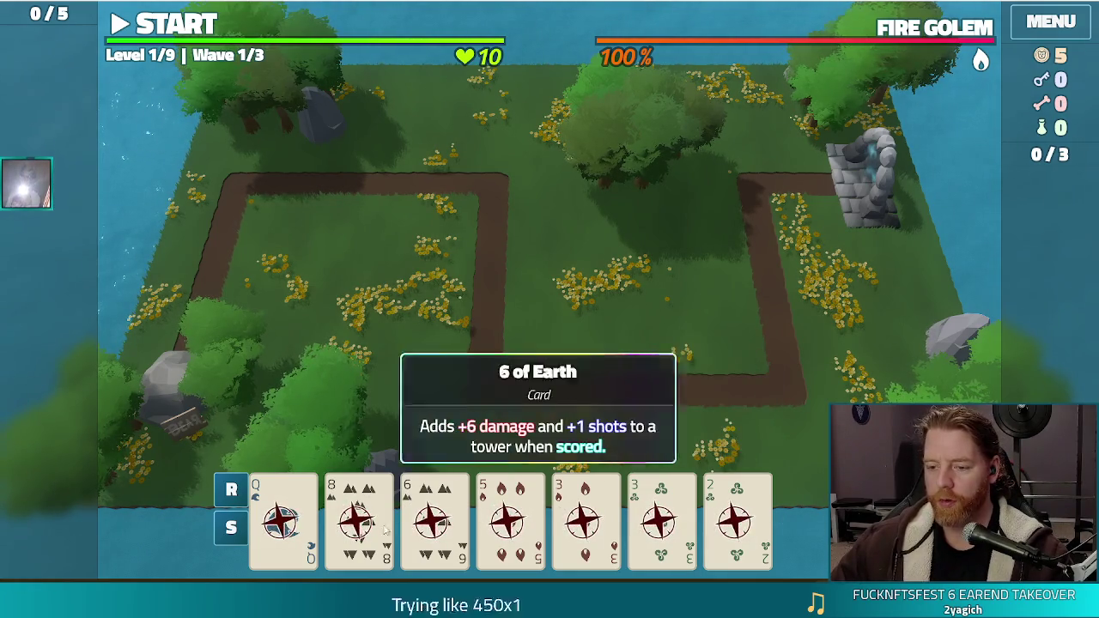
{"action": "mouse_move", "coordinate": [288, 531]}
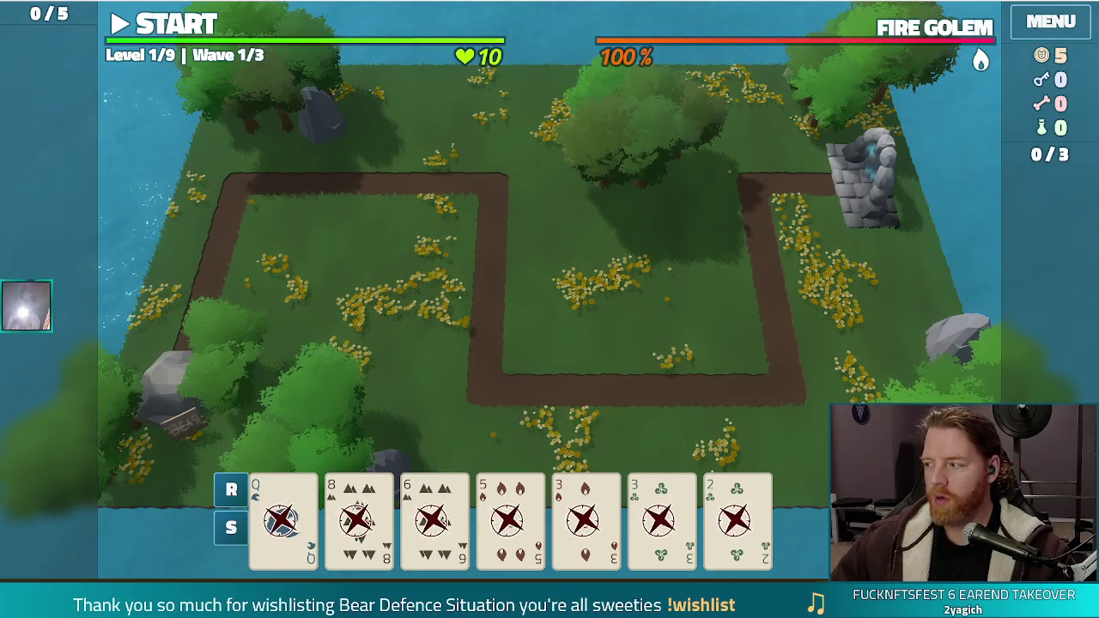
{"action": "mouse_move", "coordinate": [674, 513]}
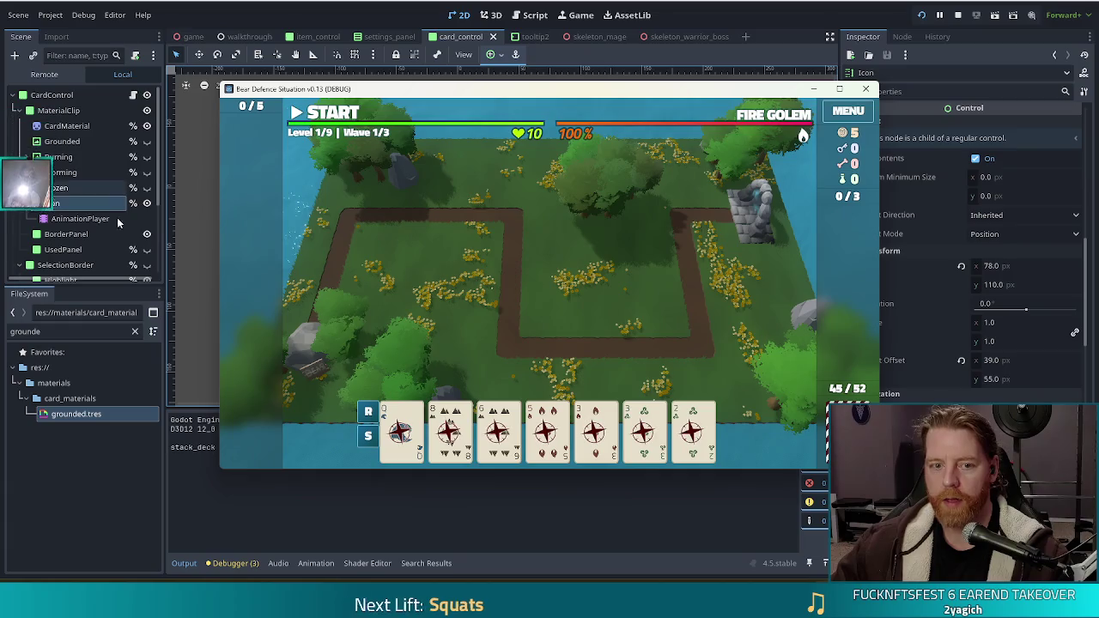
Hide the Icon layer, show Grounded, stop the test run, then make the Storming layer visible.
{"action": "left_click", "coordinate": [147, 203]}
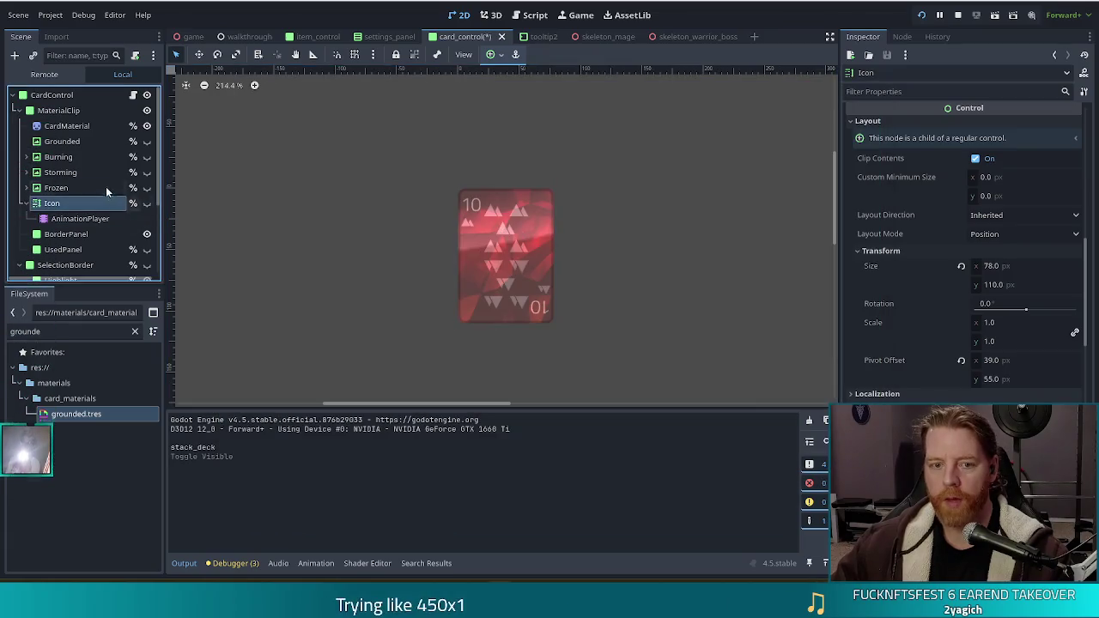
{"action": "left_click", "coordinate": [147, 142]}
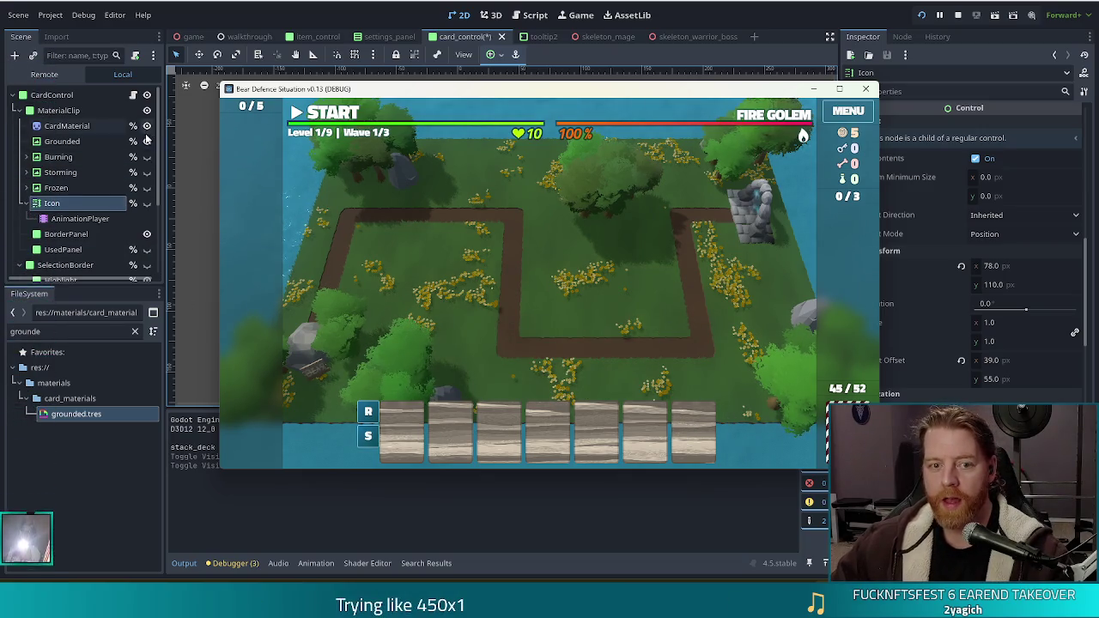
{"action": "key", "text": "F8"}
{"action": "left_click", "coordinate": [147, 173]}
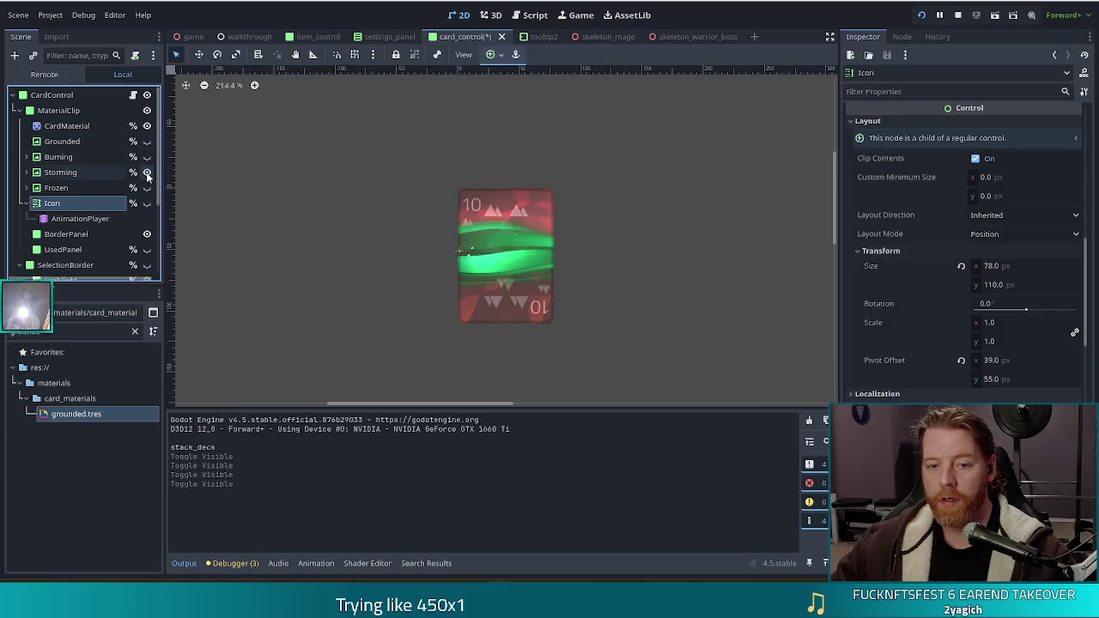
Run the game to see green storm waves on all seven hand cards, then hide Storming.
{"action": "key", "text": "F5"}
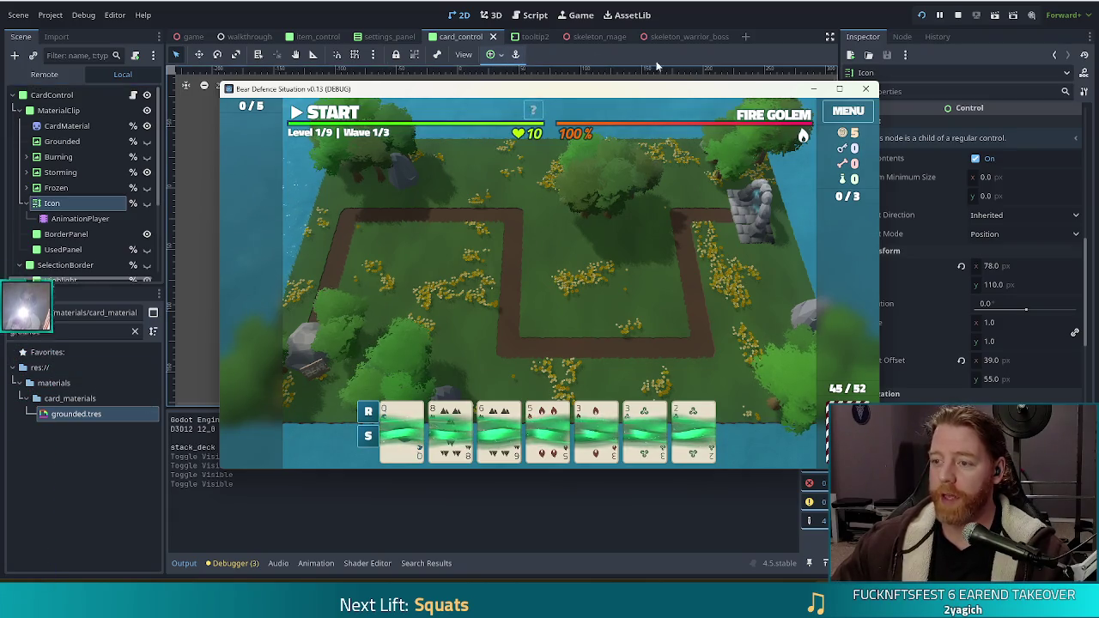
{"action": "left_click_drag", "start_coordinate": [748, 92], "coordinate": [706, 77]}
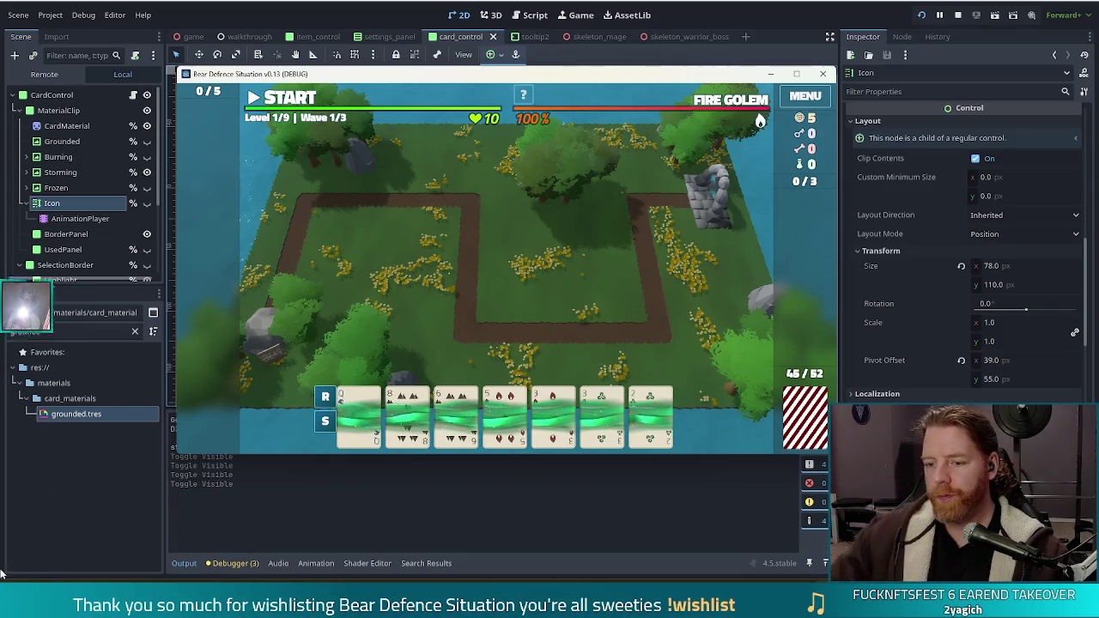
{"action": "left_click", "coordinate": [147, 172]}
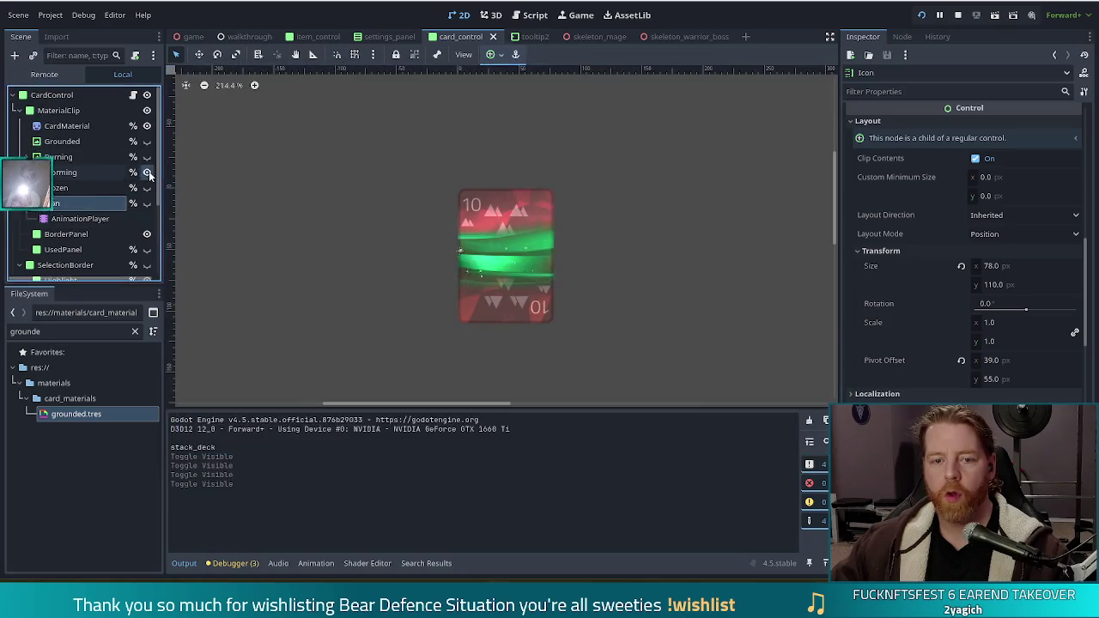
Make the card's Icon layer visible again and save the card_control scene.
{"action": "left_click", "coordinate": [147, 203]}
{"action": "key", "text": "ctrl+s"}
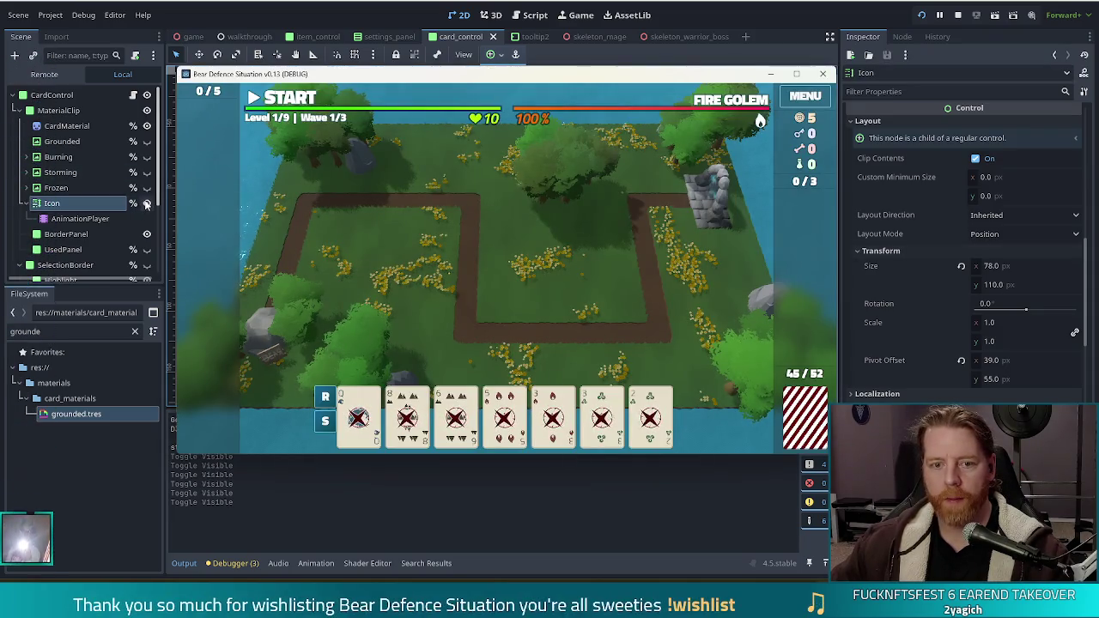
Play a pair of 3s (Wind and Fire) to place a Ballista tower in the path's right loop.
{"action": "key", "text": "F8"}
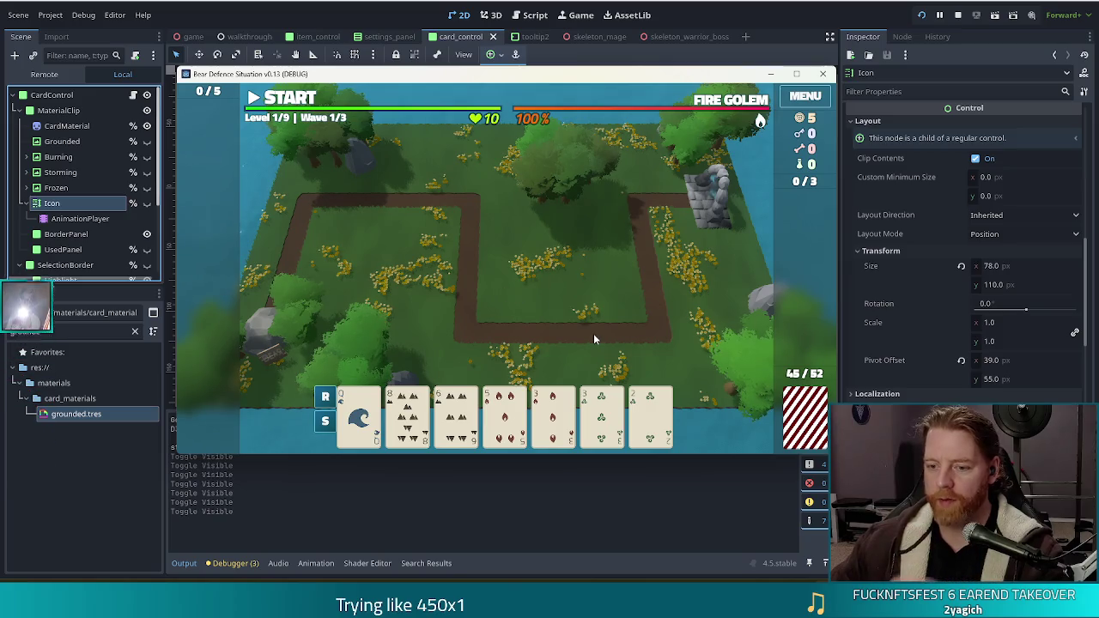
{"action": "left_click", "coordinate": [602, 417]}
{"action": "left_click", "coordinate": [554, 417]}
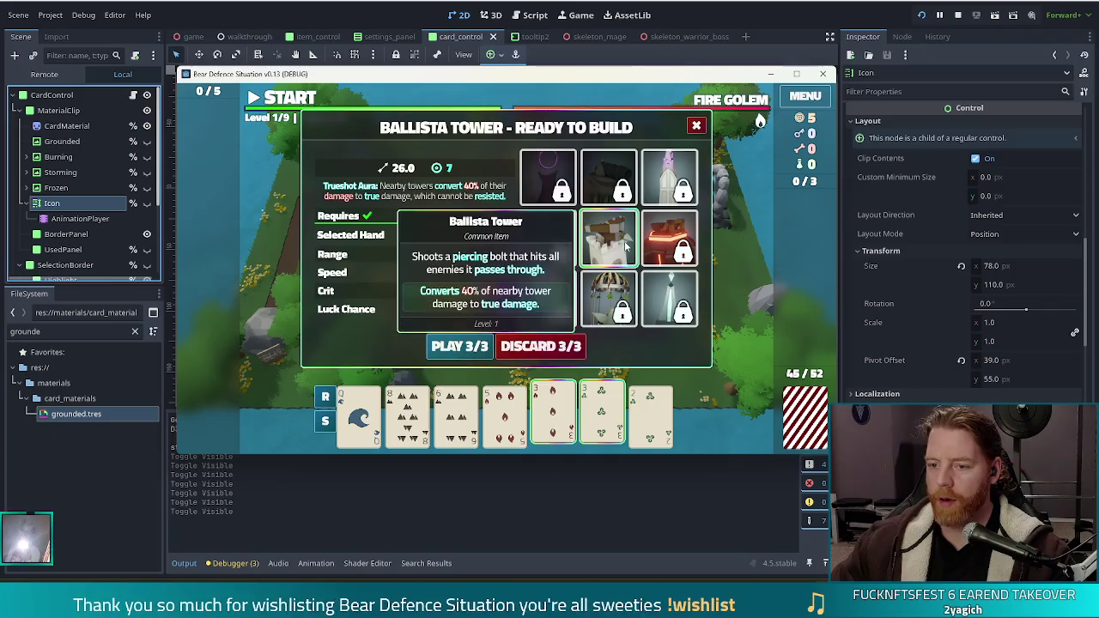
{"action": "left_click", "coordinate": [460, 346]}
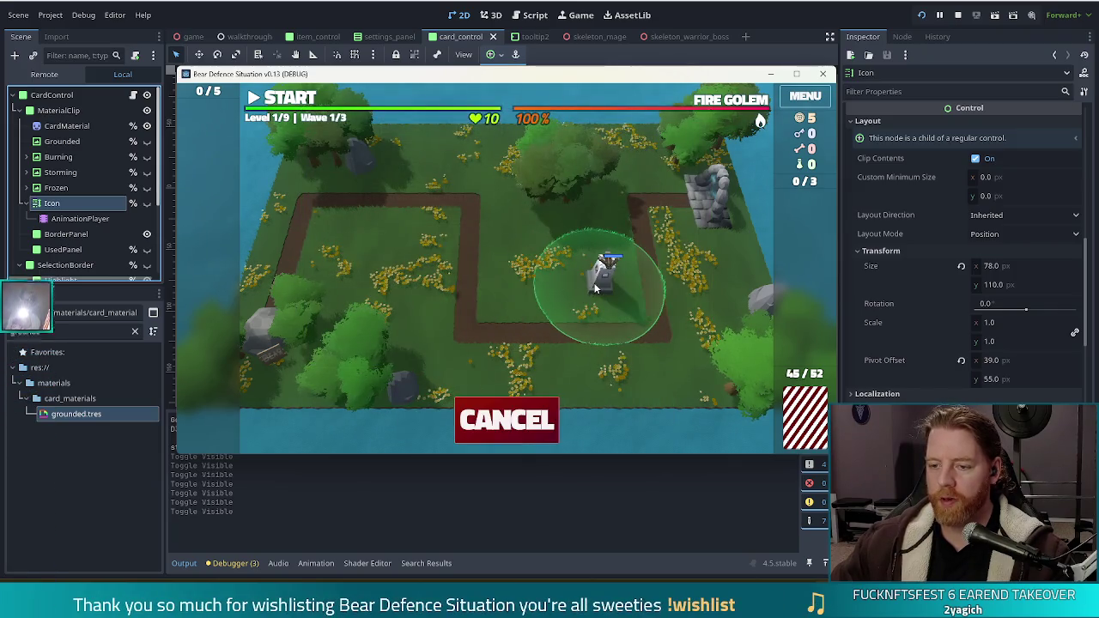
{"action": "left_click", "coordinate": [595, 287]}
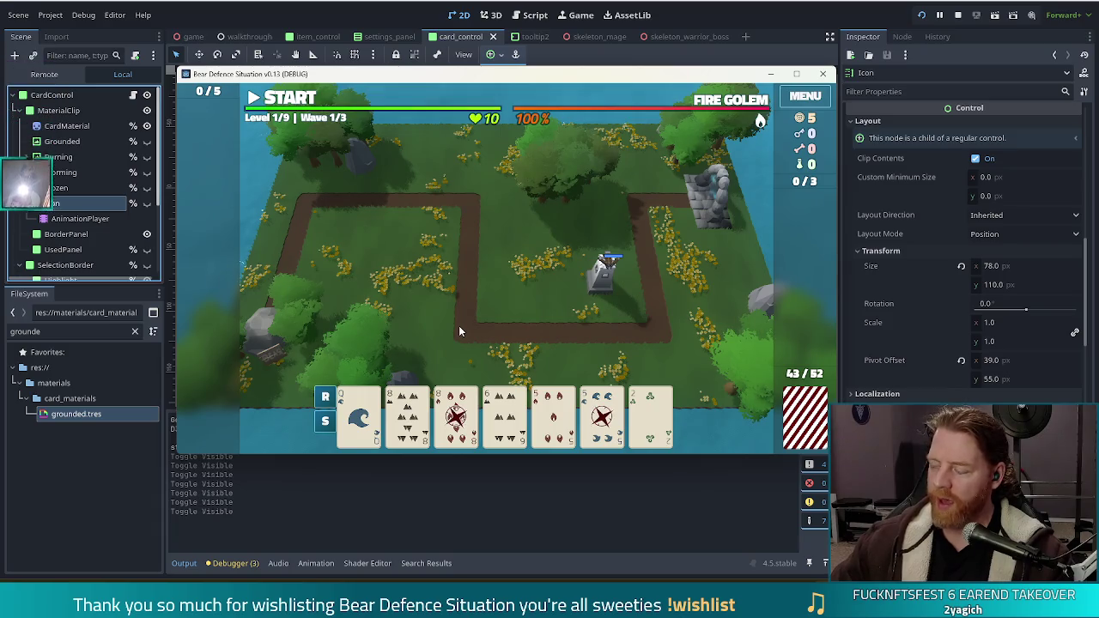
Play a pair of 5 cards to build a second Ballista tower near the map centre.
{"action": "mouse_move", "coordinate": [408, 406]}
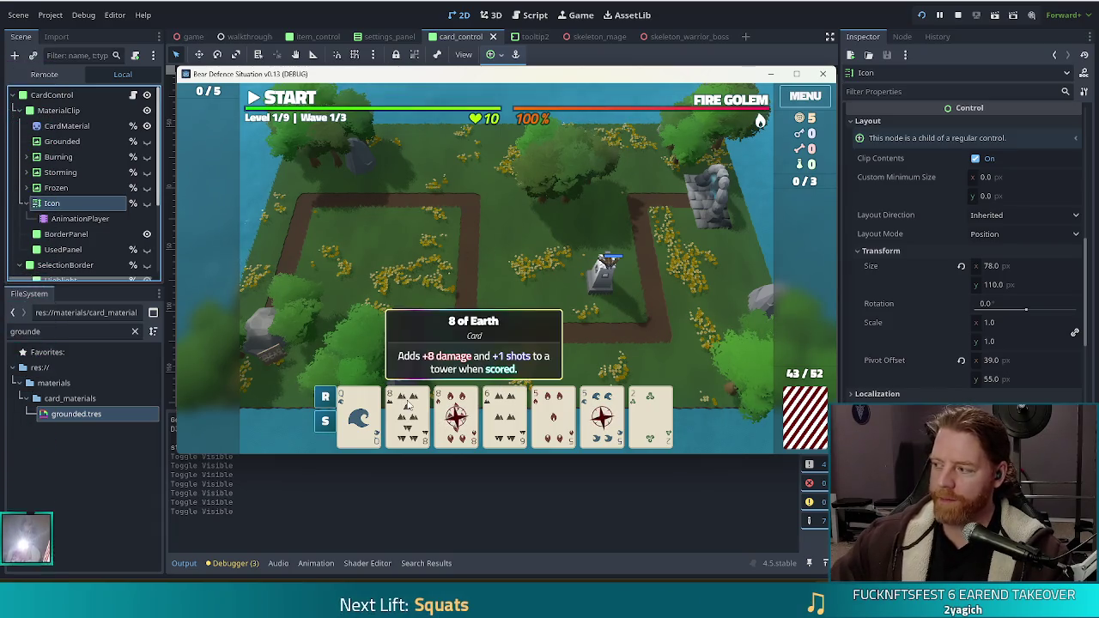
{"action": "mouse_move", "coordinate": [371, 402]}
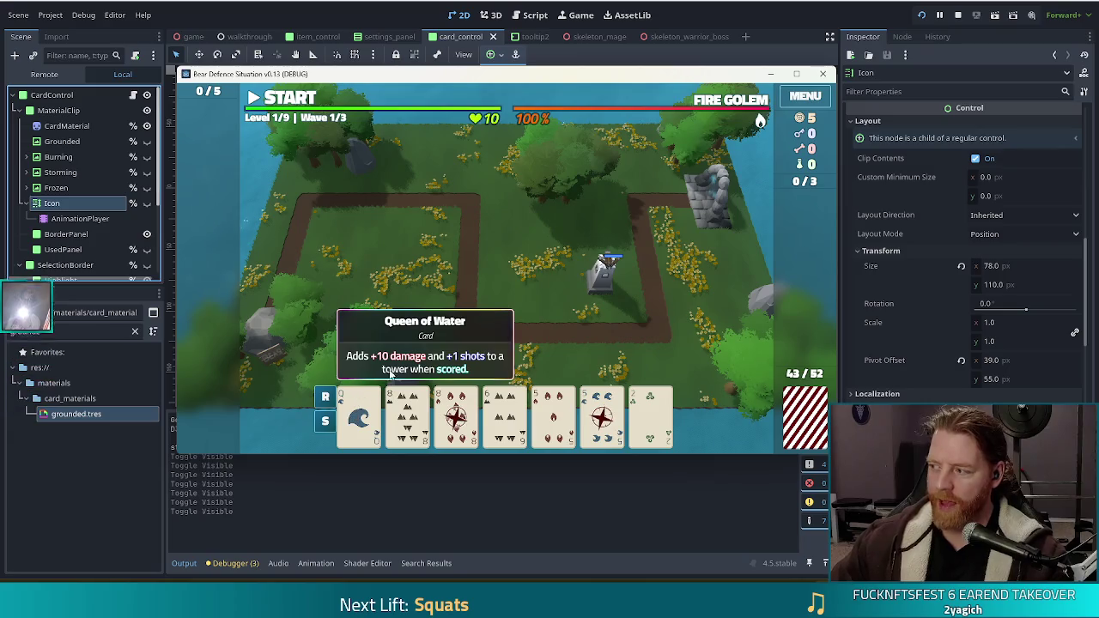
{"action": "mouse_move", "coordinate": [456, 419]}
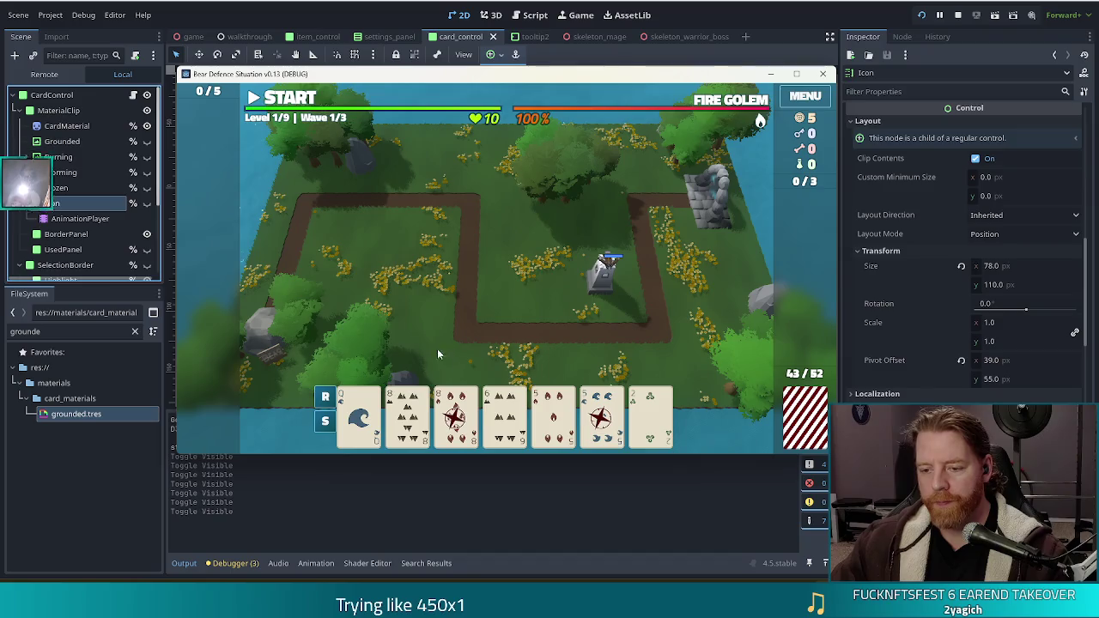
{"action": "left_click", "coordinate": [553, 417]}
{"action": "left_click", "coordinate": [602, 417]}
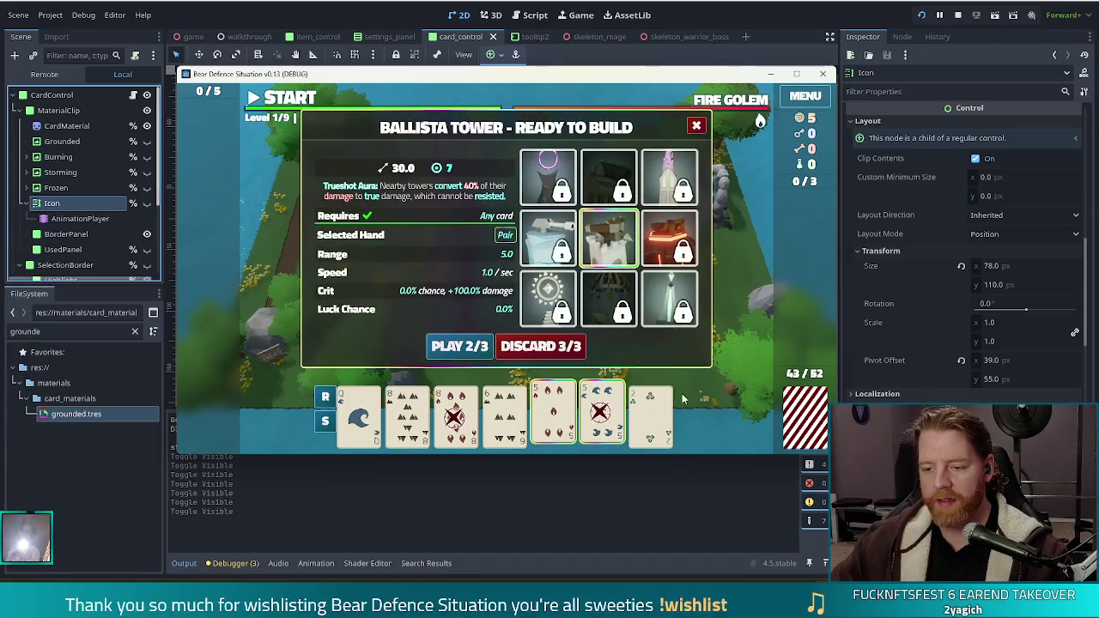
{"action": "left_click", "coordinate": [439, 347]}
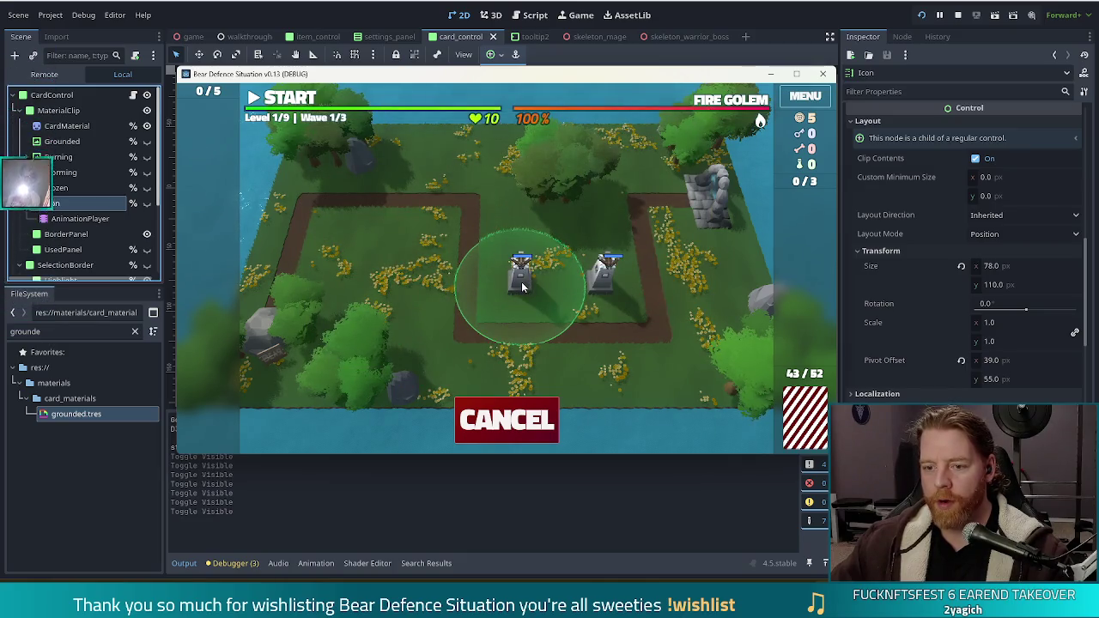
{"action": "left_click", "coordinate": [522, 288]}
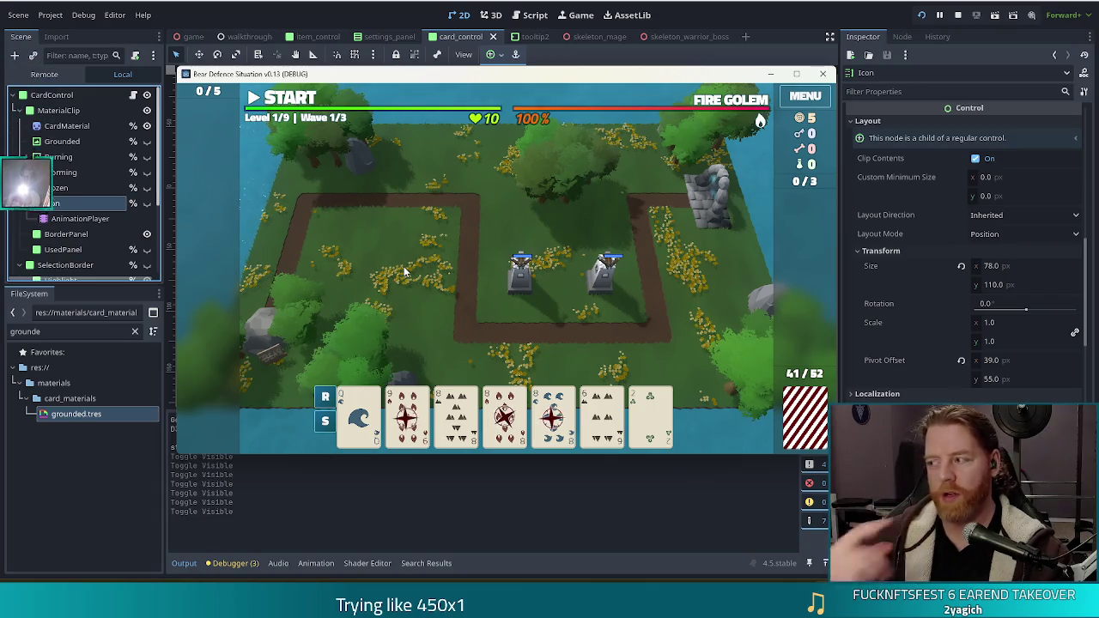
{"action": "mouse_move", "coordinate": [554, 412]}
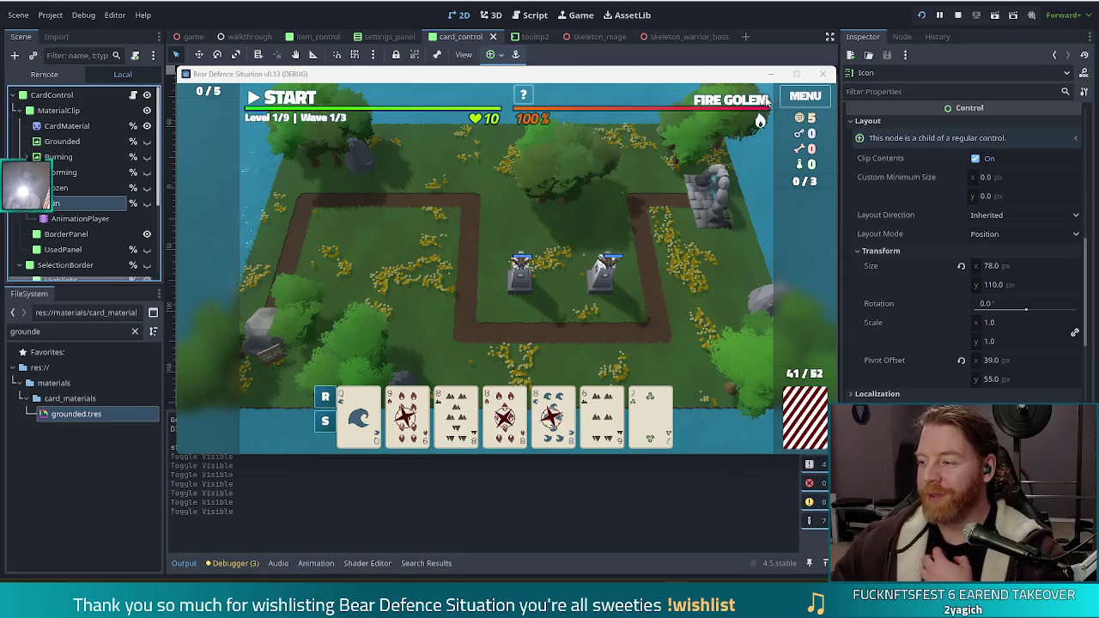
Stop the debug game and select the old FileSystem filter text for replacement.
{"action": "mouse_move", "coordinate": [763, 104]}
{"action": "left_click", "coordinate": [958, 15]}
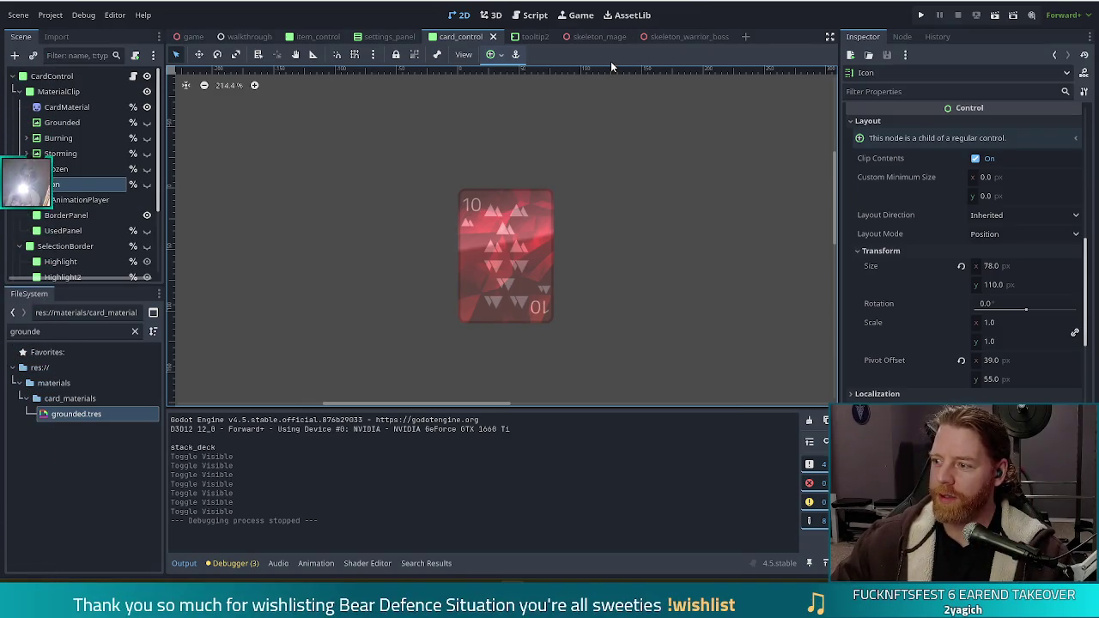
{"action": "double_click", "coordinate": [34, 332]}
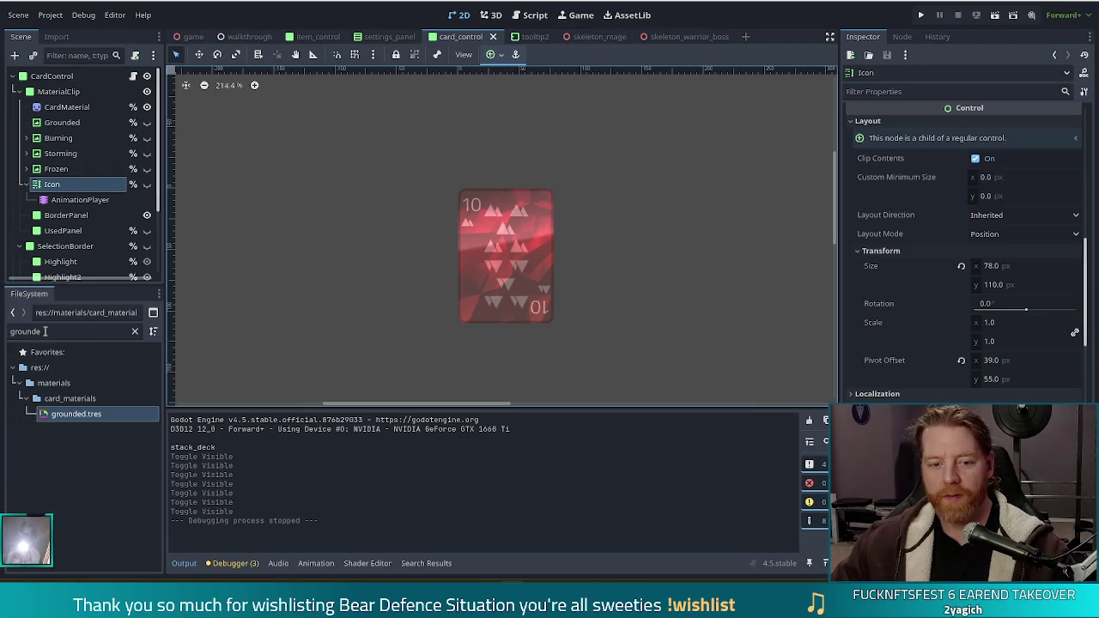
Filter the FileSystem for 'map_edi', open map_editor.tscn, and run it as the current scene.
{"action": "type", "text": "mpa"}
{"action": "key", "text": "BackSpace"}
{"action": "key", "text": "BackSpace"}
{"action": "type", "text": "ap"}
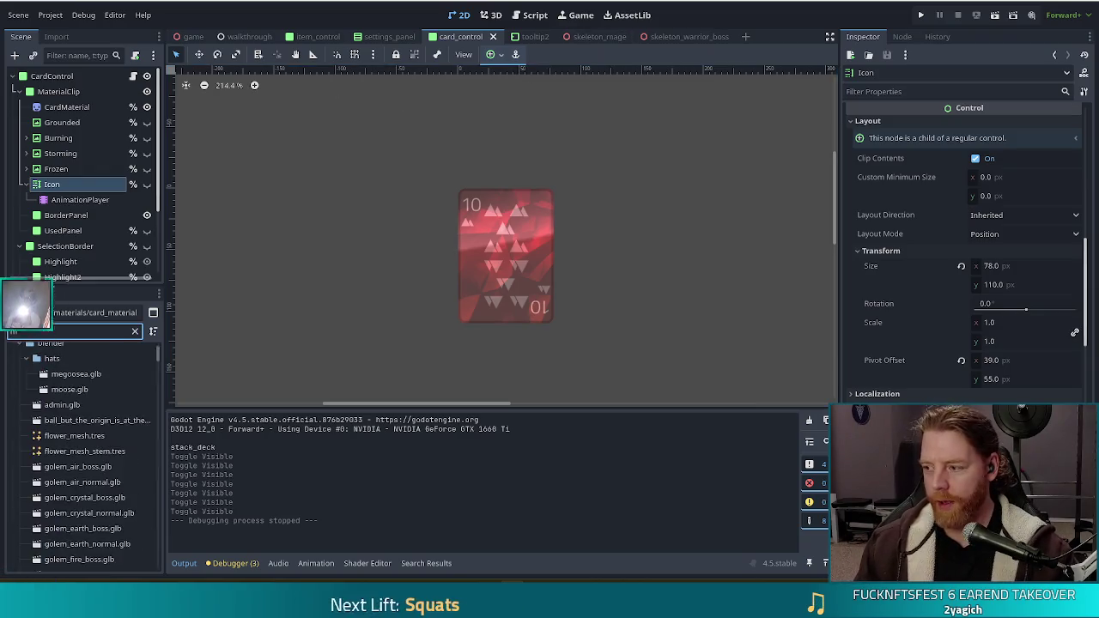
{"action": "type", "text": "_edit"}
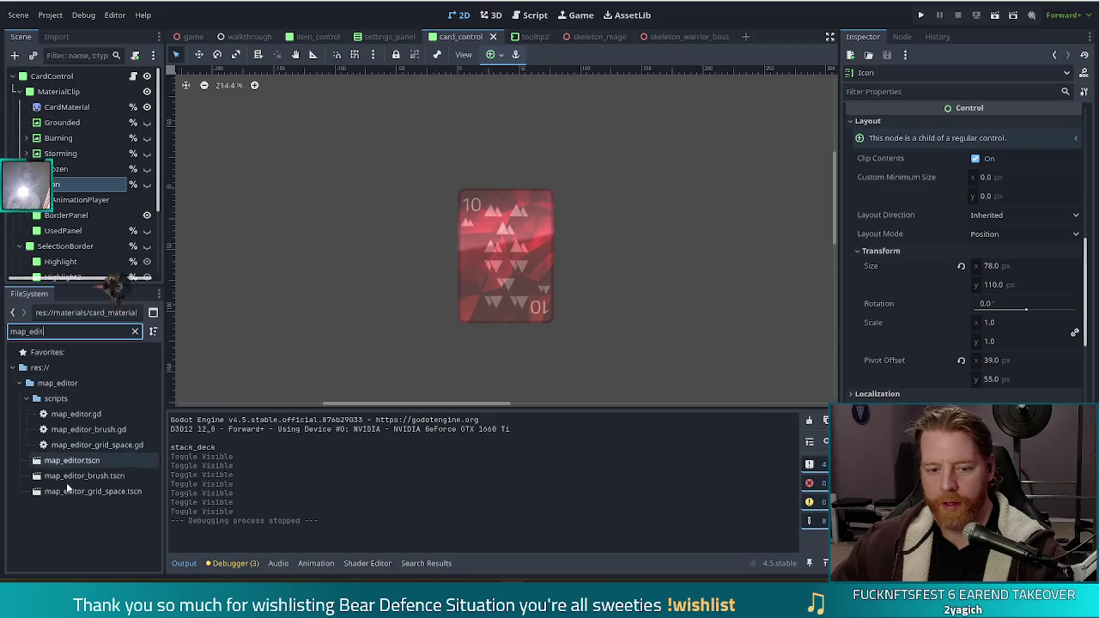
{"action": "double_click", "coordinate": [88, 460]}
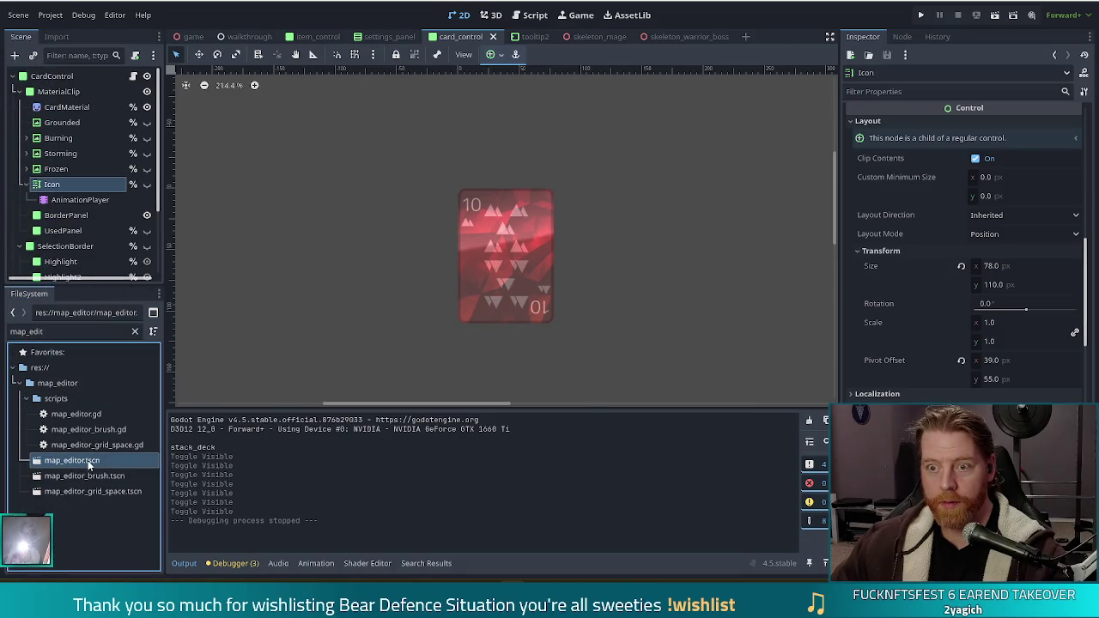
{"action": "left_click", "coordinate": [995, 16]}
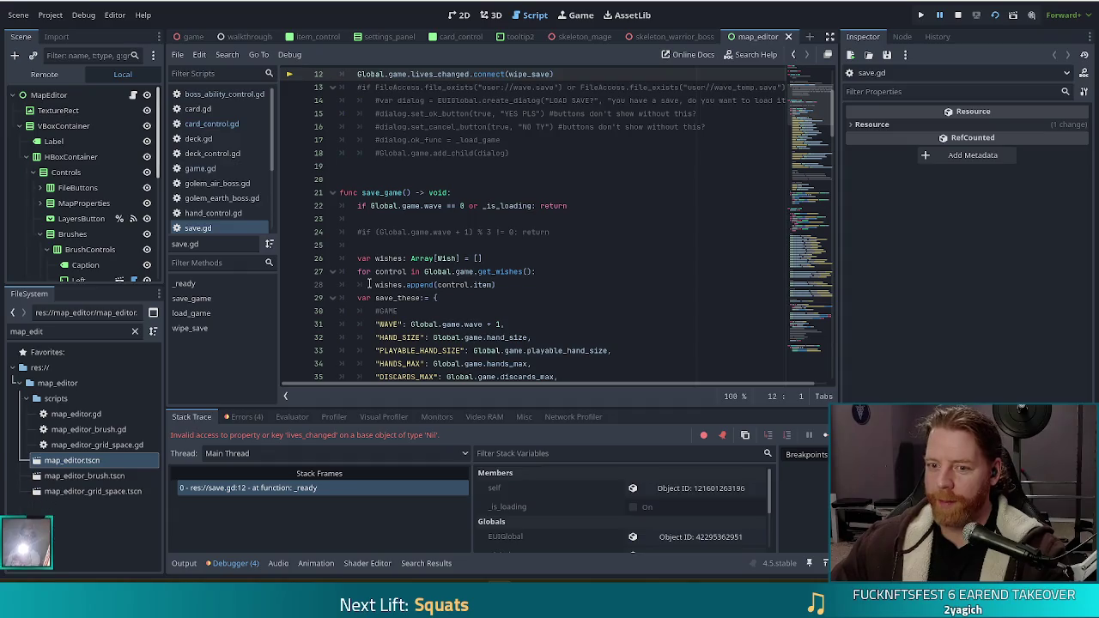
Continue past the lives_changed error in save.gd and load the saved 'test' map.
{"action": "scroll", "coordinate": [441, 210], "scroll_direction": "up", "scroll_amount": 4}
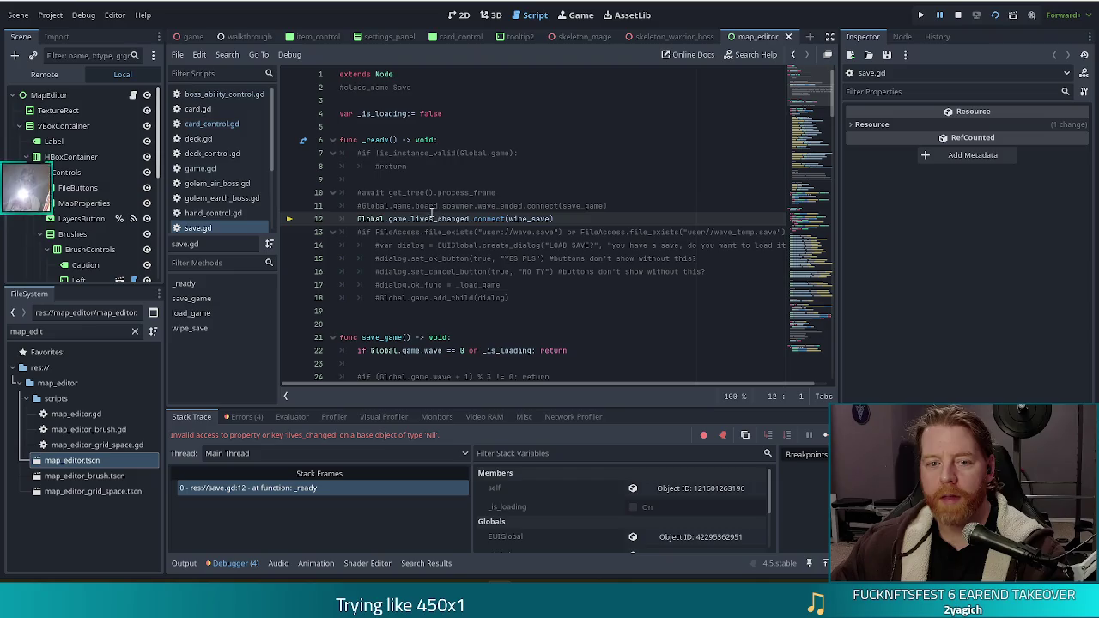
{"action": "left_click", "coordinate": [825, 435]}
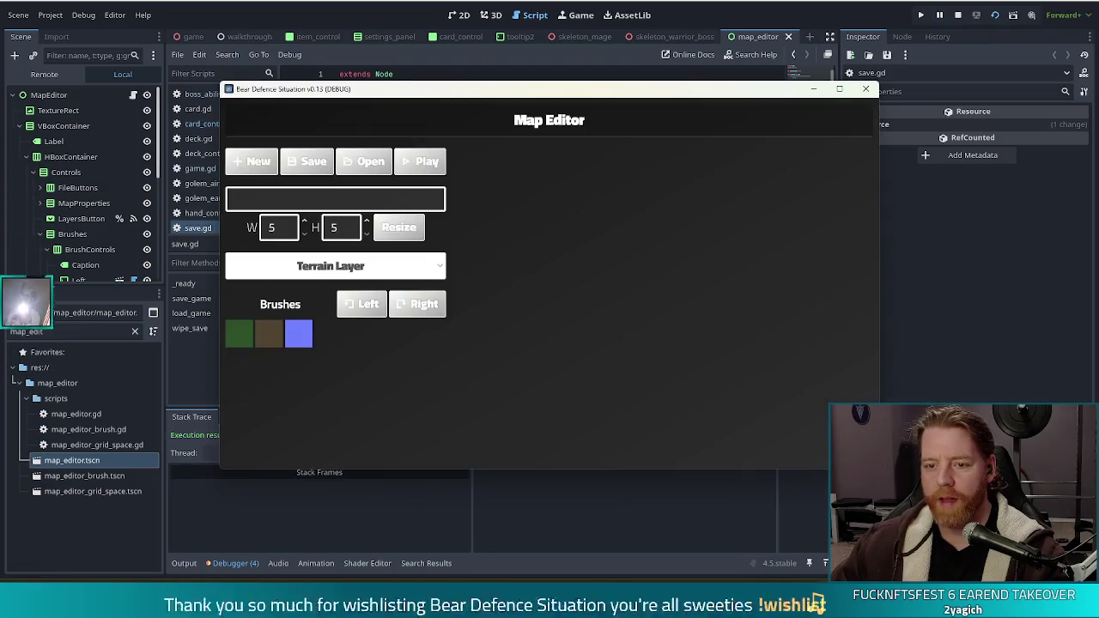
{"action": "left_click", "coordinate": [369, 163]}
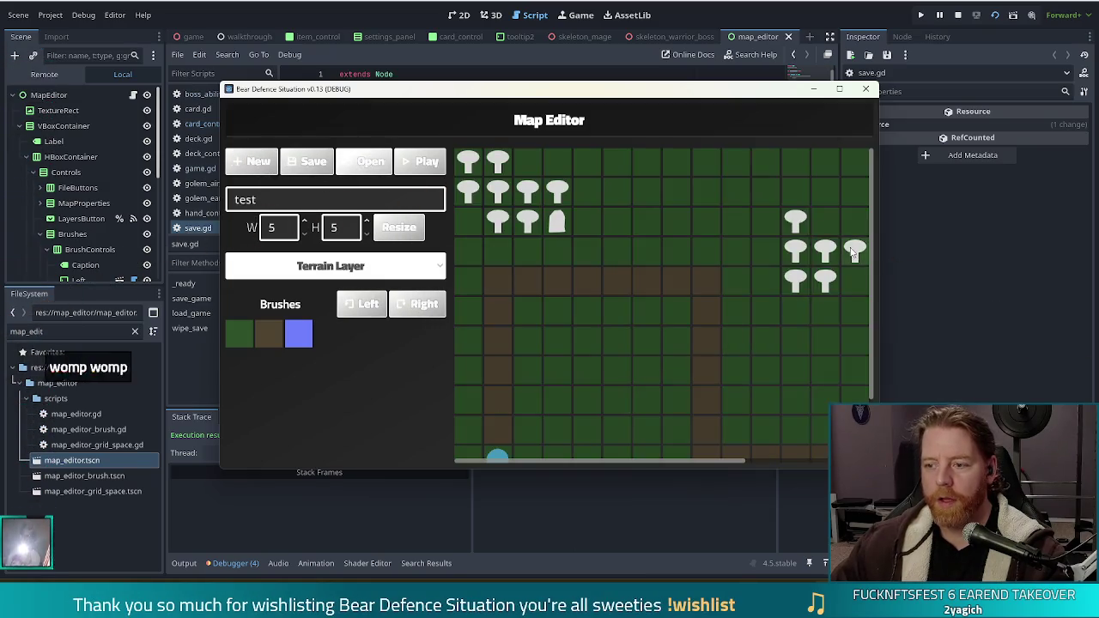
Maximize the Map Editor window, scroll around the test map's grid, then stop the game.
{"action": "left_click", "coordinate": [839, 89]}
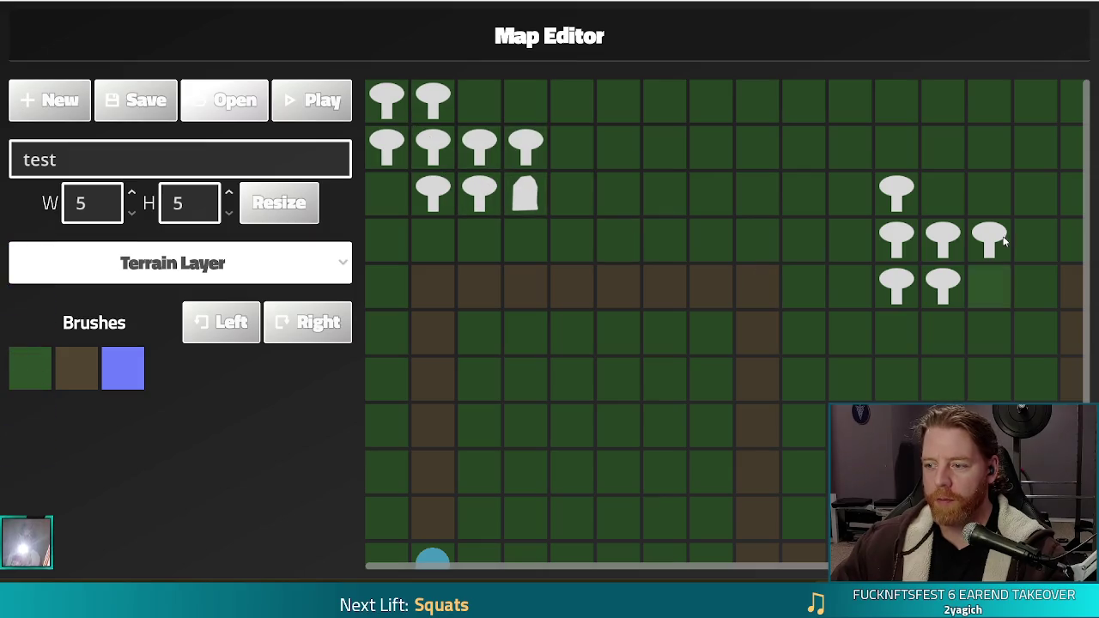
{"action": "scroll", "coordinate": [1079, 193], "scroll_direction": "down", "scroll_amount": 3}
{"action": "scroll", "coordinate": [579, 449], "scroll_direction": "right", "scroll_amount": 3}
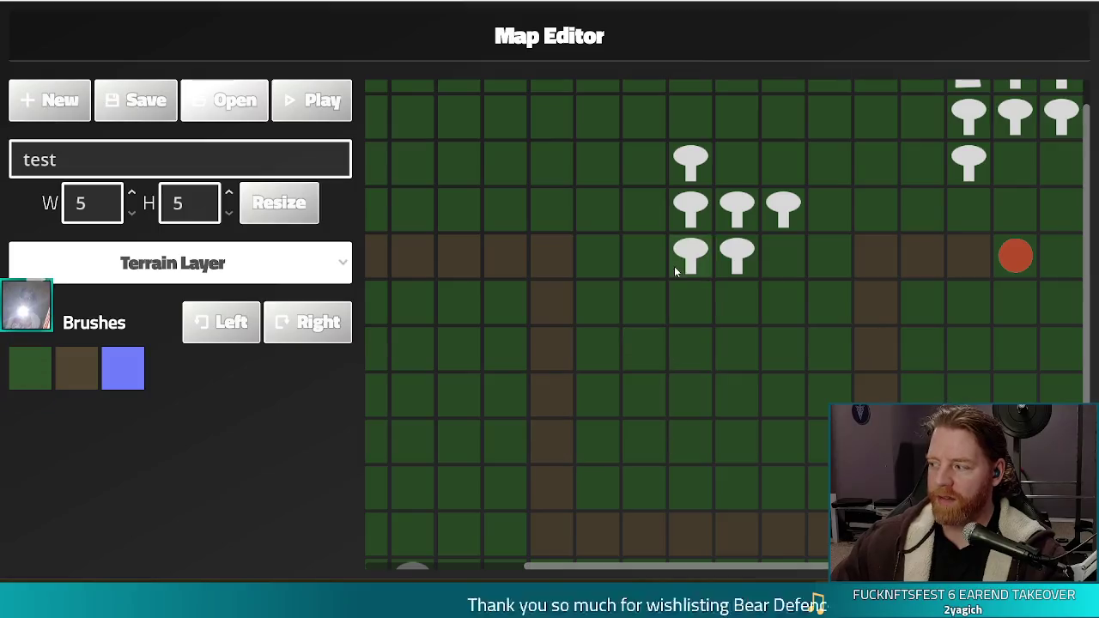
{"action": "scroll", "coordinate": [687, 533], "scroll_direction": "left", "scroll_amount": 4}
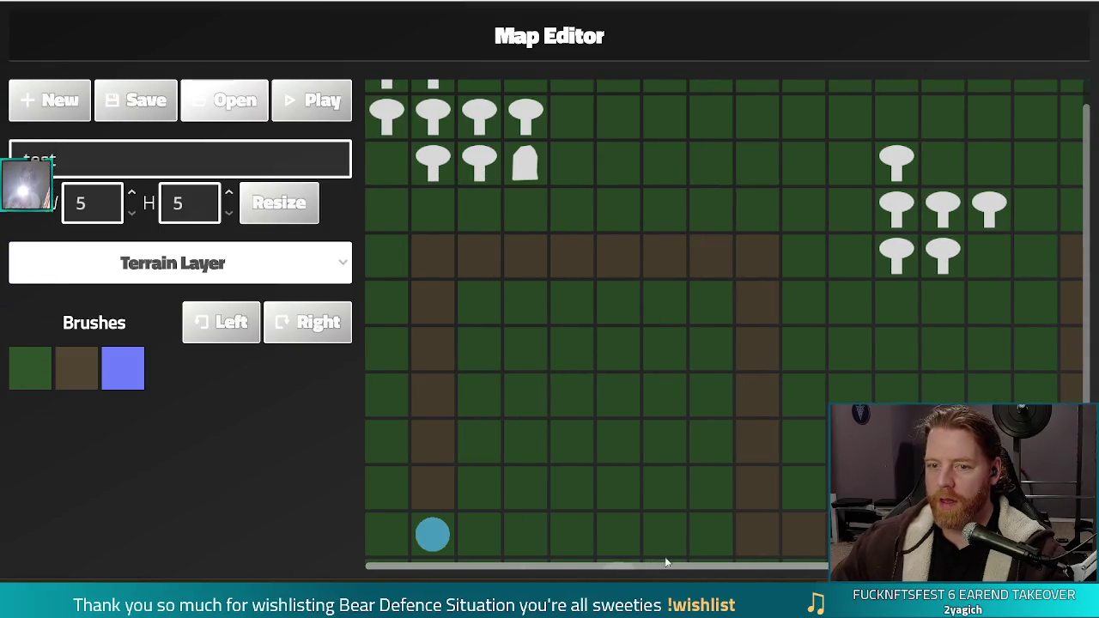
{"action": "scroll", "coordinate": [811, 554], "scroll_direction": "right", "scroll_amount": 3}
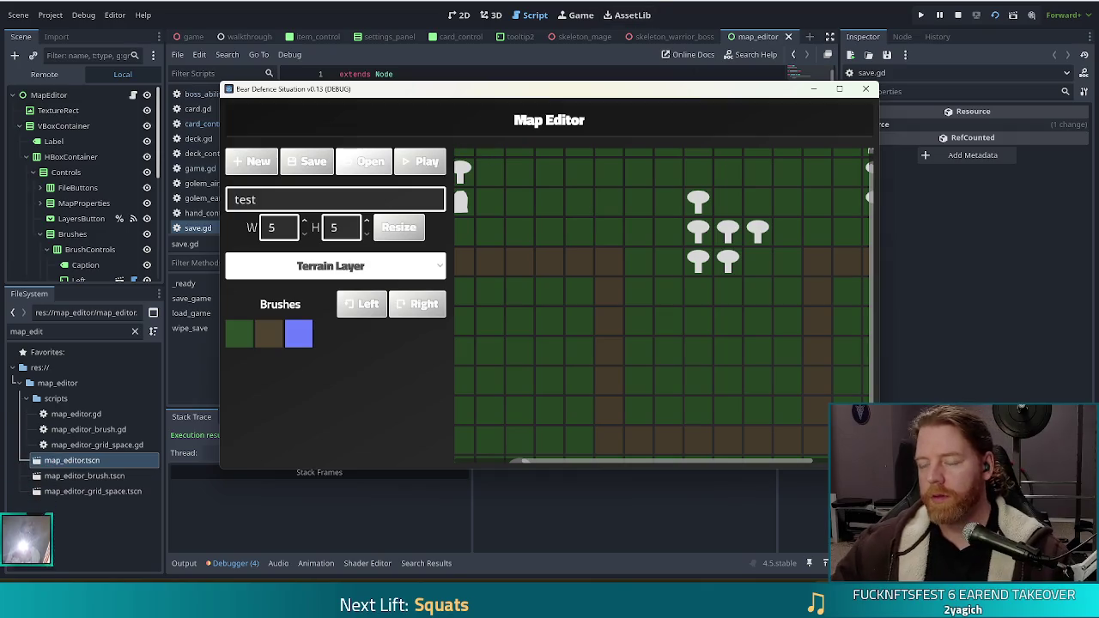
{"action": "left_click", "coordinate": [959, 15]}
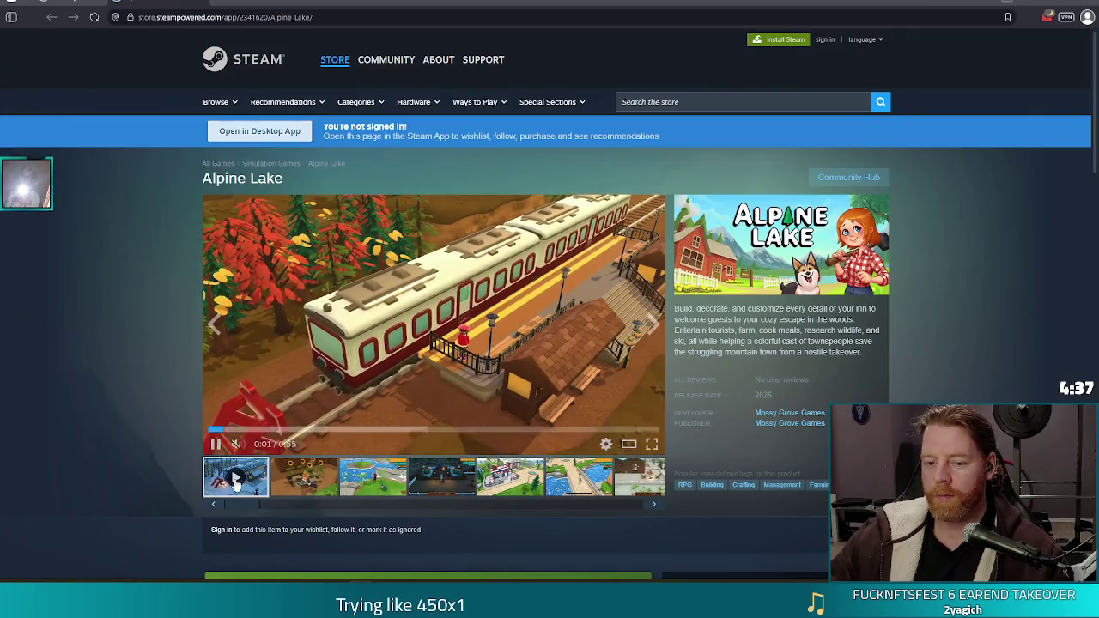
Play the Alpine Lake gameplay trailer fullscreen on its Steam store page.
{"action": "left_click", "coordinate": [650, 444]}
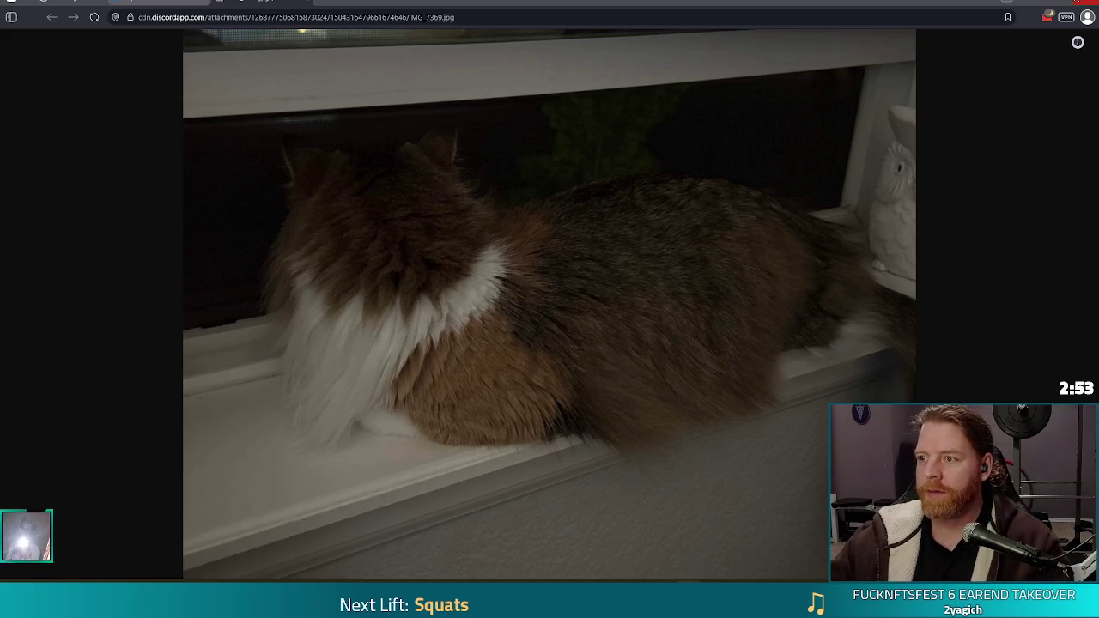
Close the browser window displaying the IMG_7369.jpg cat photo.
{"action": "left_click", "coordinate": [1082, 3]}
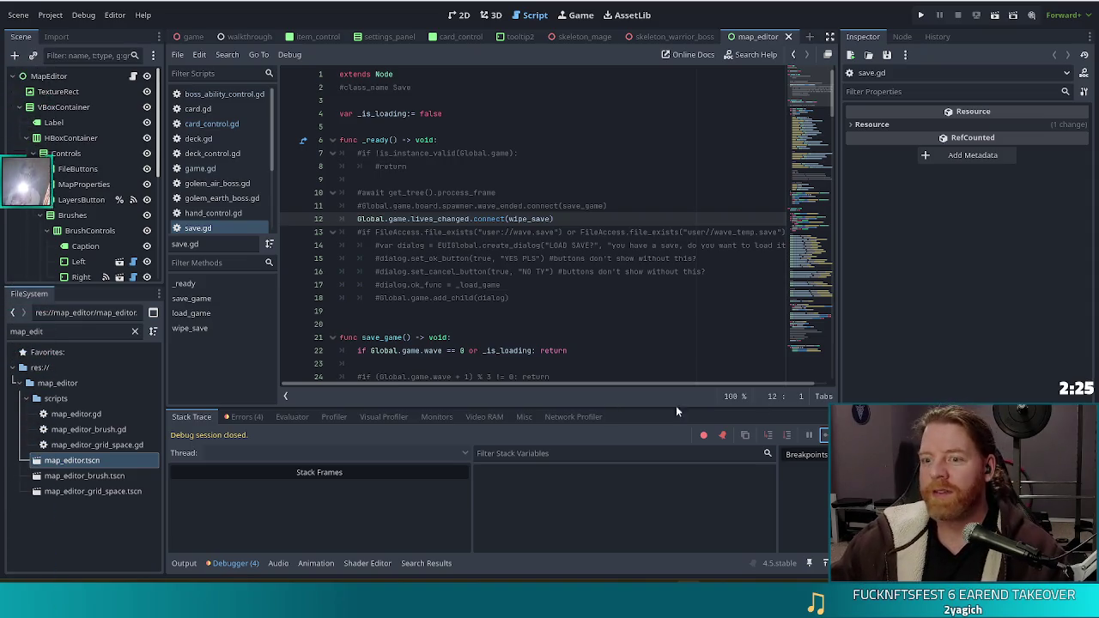
Look over save.gd, then return to card_control.gd at line 57.
{"action": "left_click", "coordinate": [505, 219]}
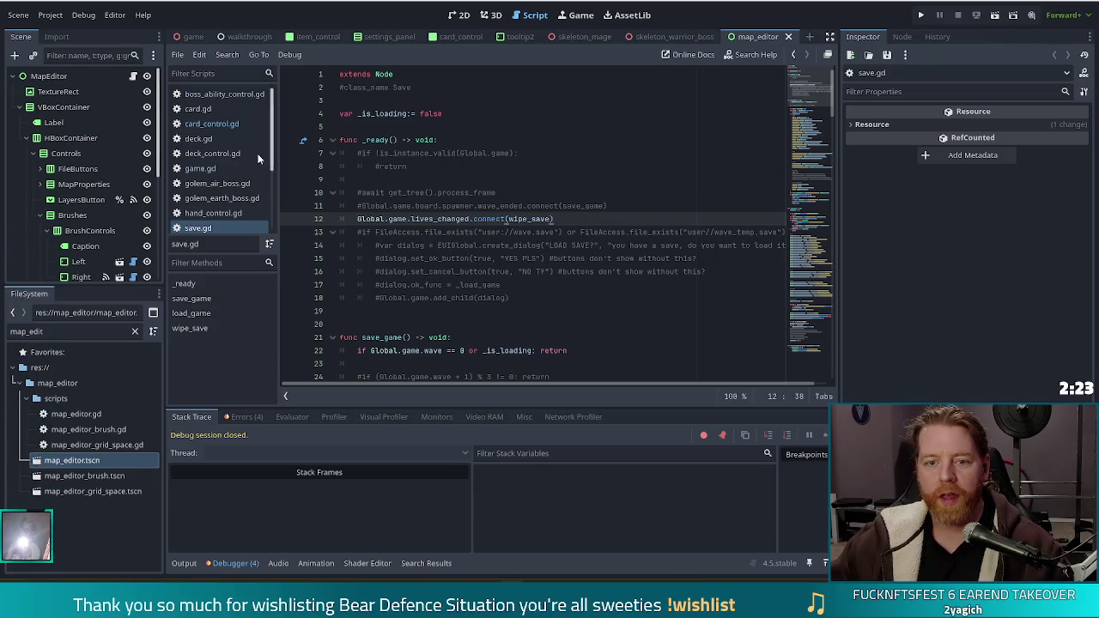
{"action": "left_click", "coordinate": [539, 178]}
{"action": "key", "text": "alt+Left"}
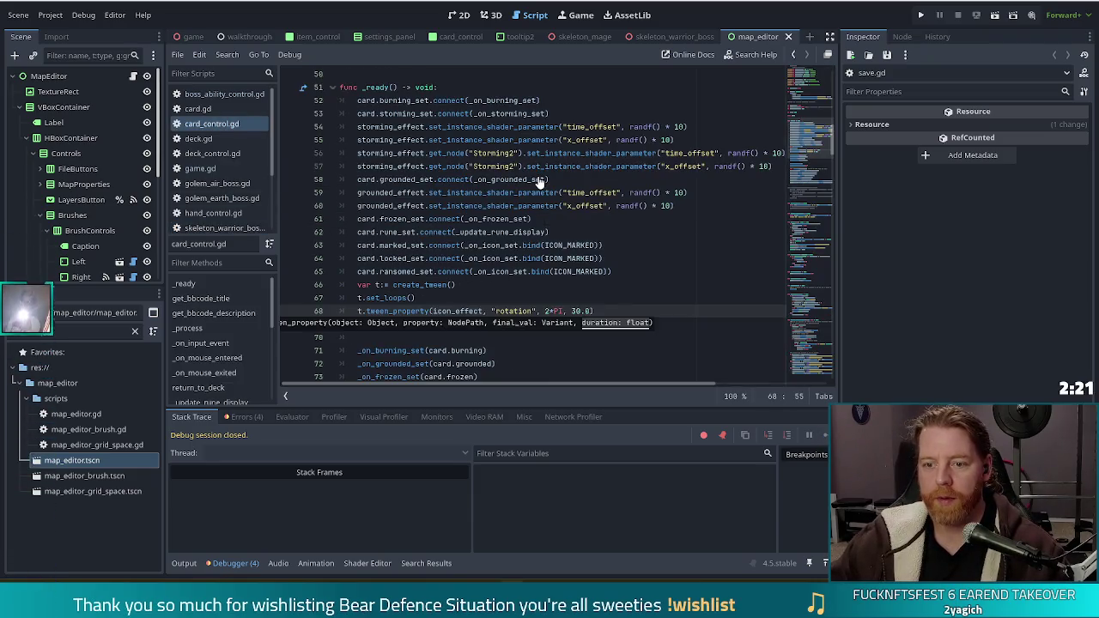
{"action": "key", "text": "alt+Left"}
{"action": "left_click", "coordinate": [788, 37]}
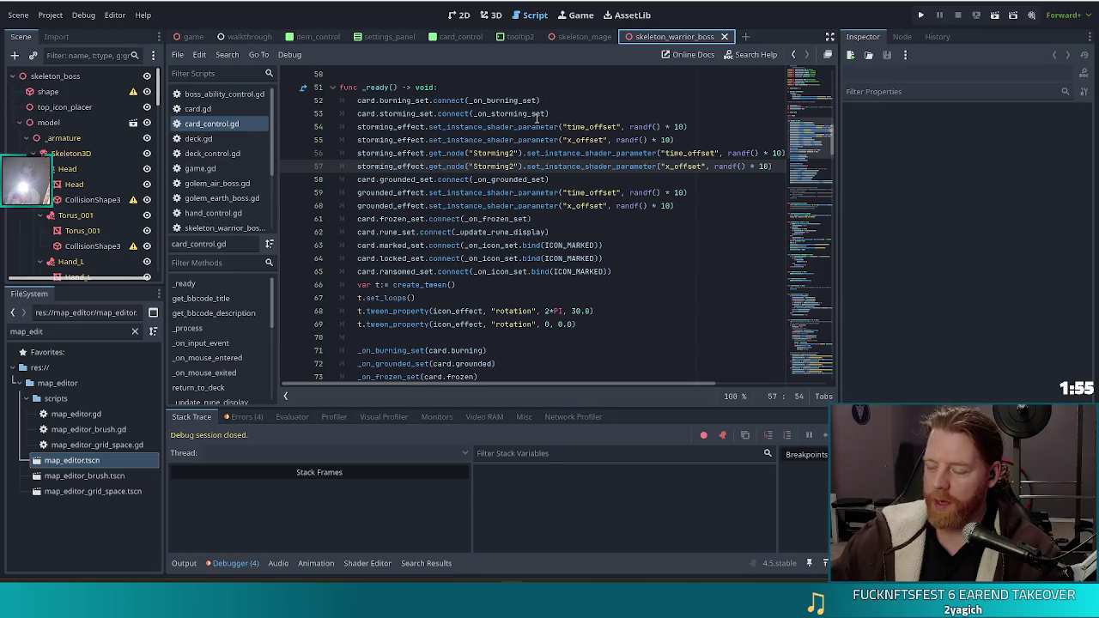
Launch the project to reach the Bear Defence Situation title menu.
{"action": "mouse_move", "coordinate": [539, 113]}
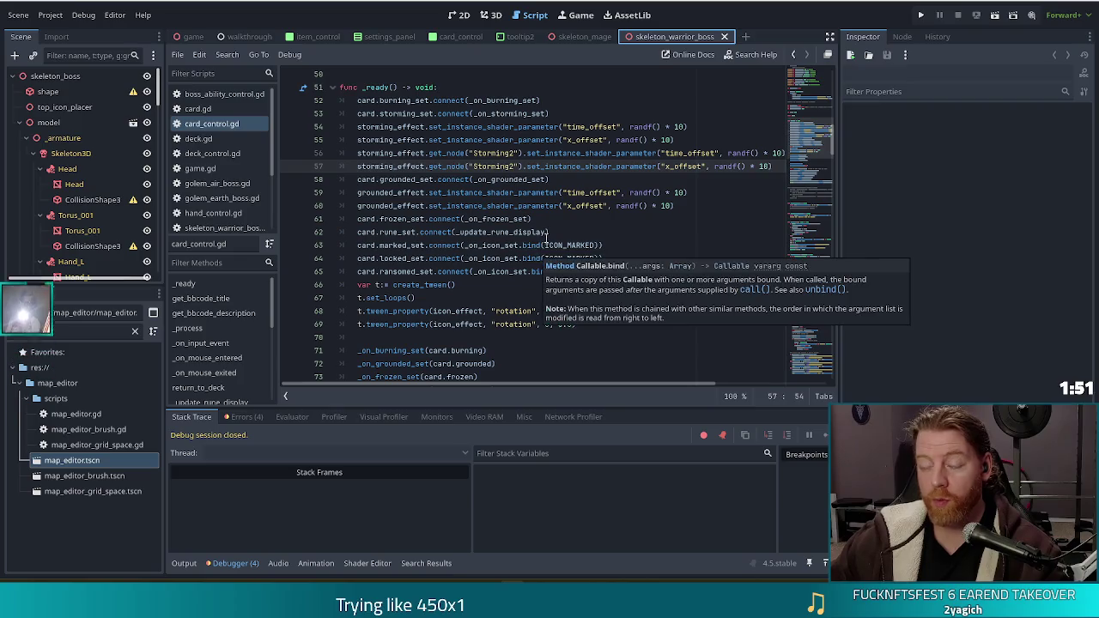
{"action": "mouse_move", "coordinate": [506, 232]}
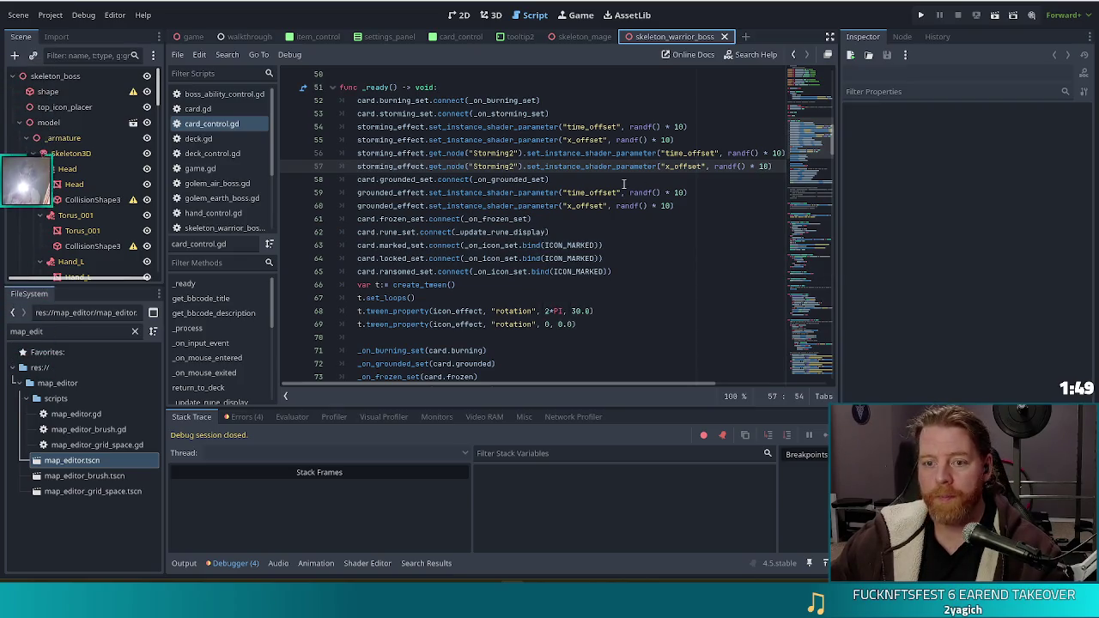
{"action": "left_click", "coordinate": [921, 14]}
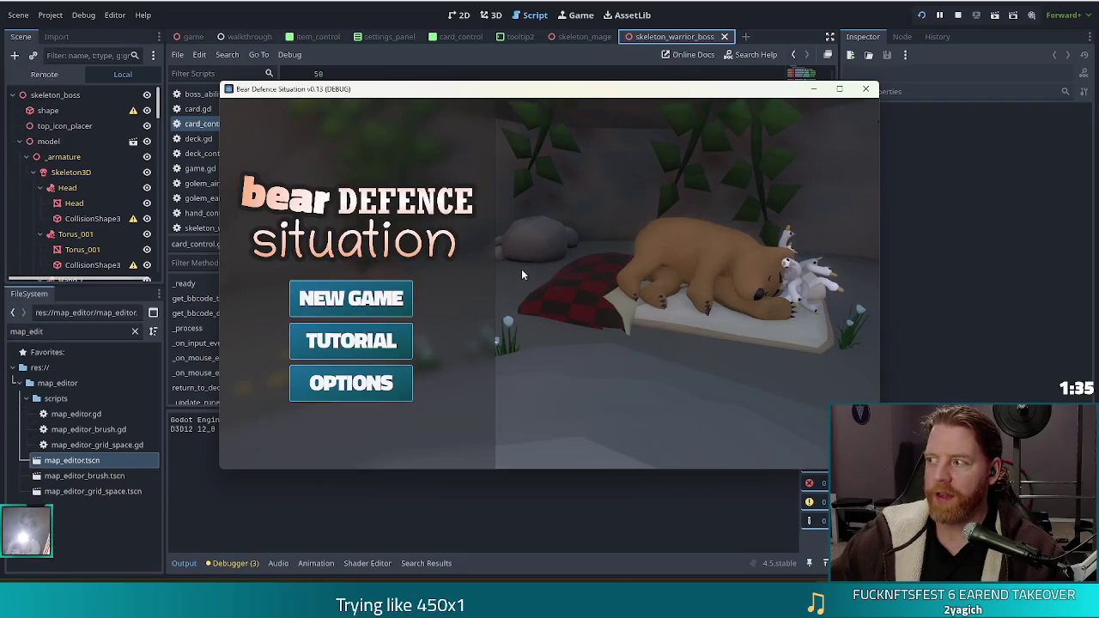
Start a new game, resume past the debugger break, and run 'set_enemy golem_ice' in the console.
{"action": "left_click", "coordinate": [348, 301]}
{"action": "key", "text": "F12"}
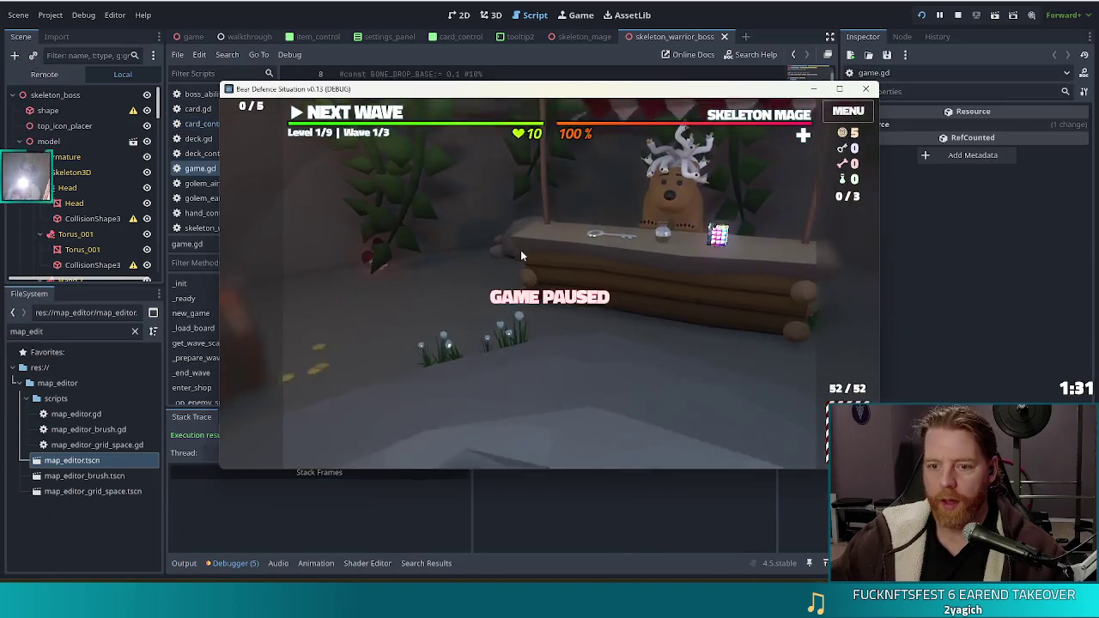
{"action": "key", "text": "grave"}
{"action": "type", "text": "set"}
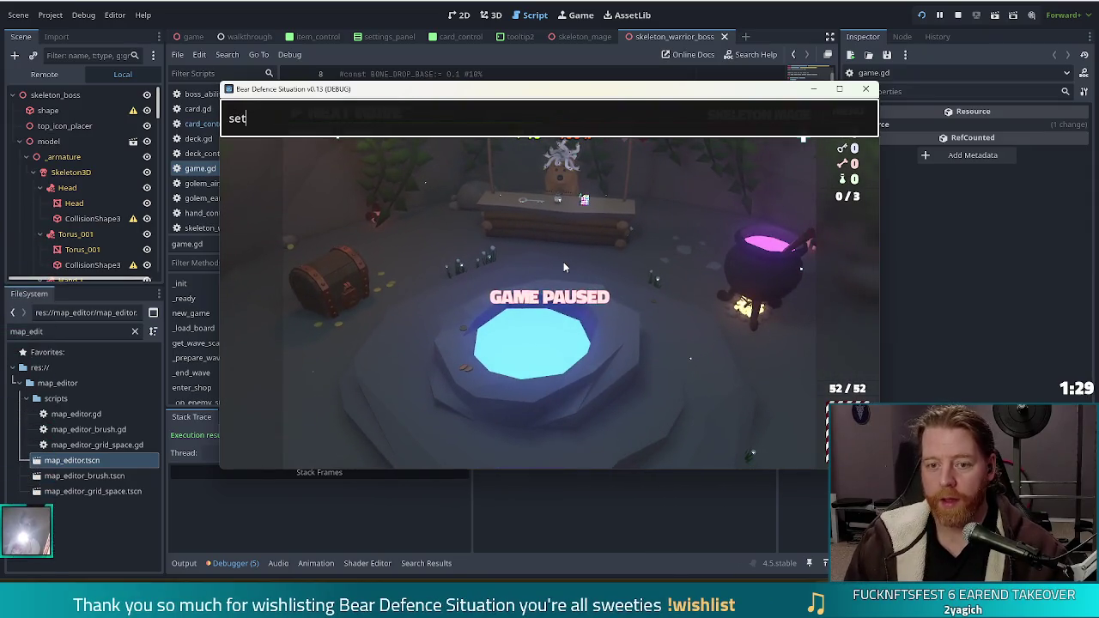
{"action": "type", "text": "_enemy golem_ice"}
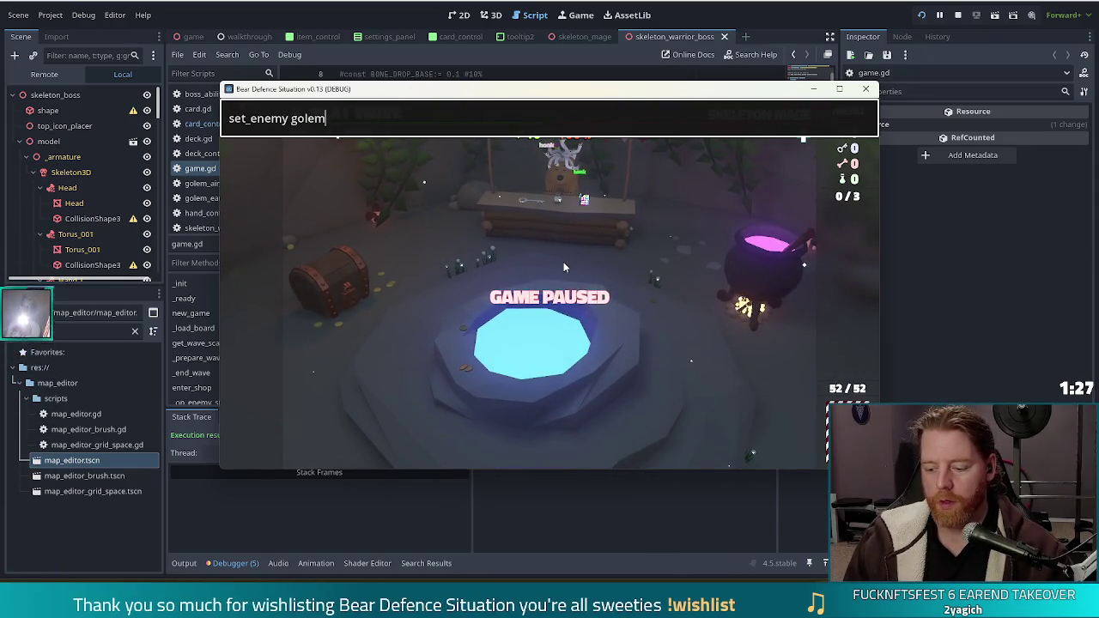
{"action": "key", "text": "Return"}
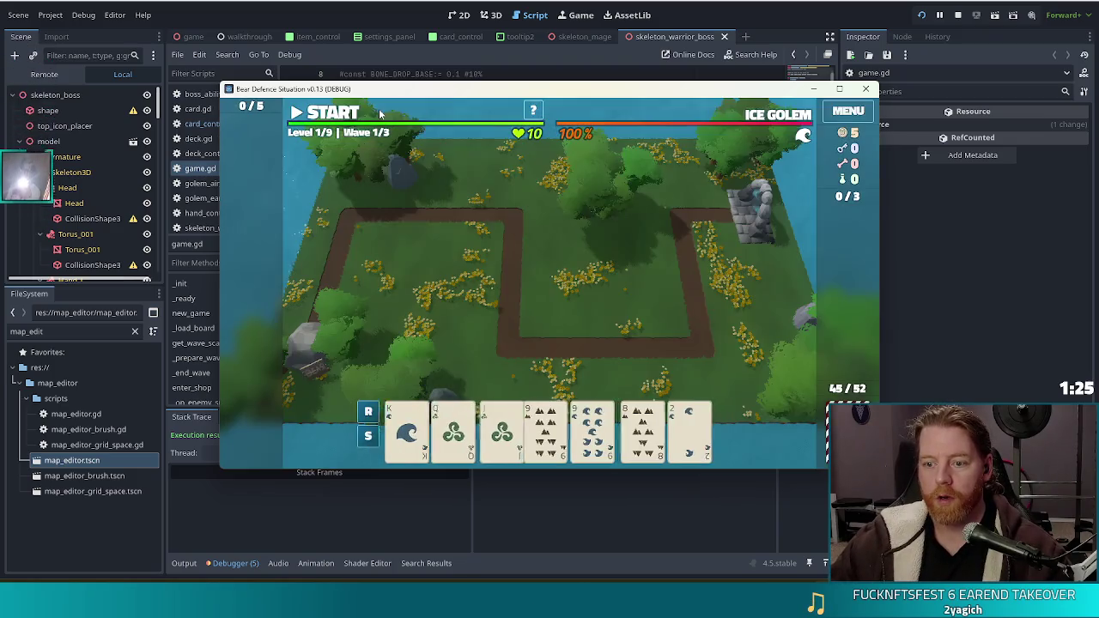
Discard unwanted cards: the 8 and 2, the 6 and 4, then the 5 and 2.
{"action": "left_click", "coordinate": [512, 432]}
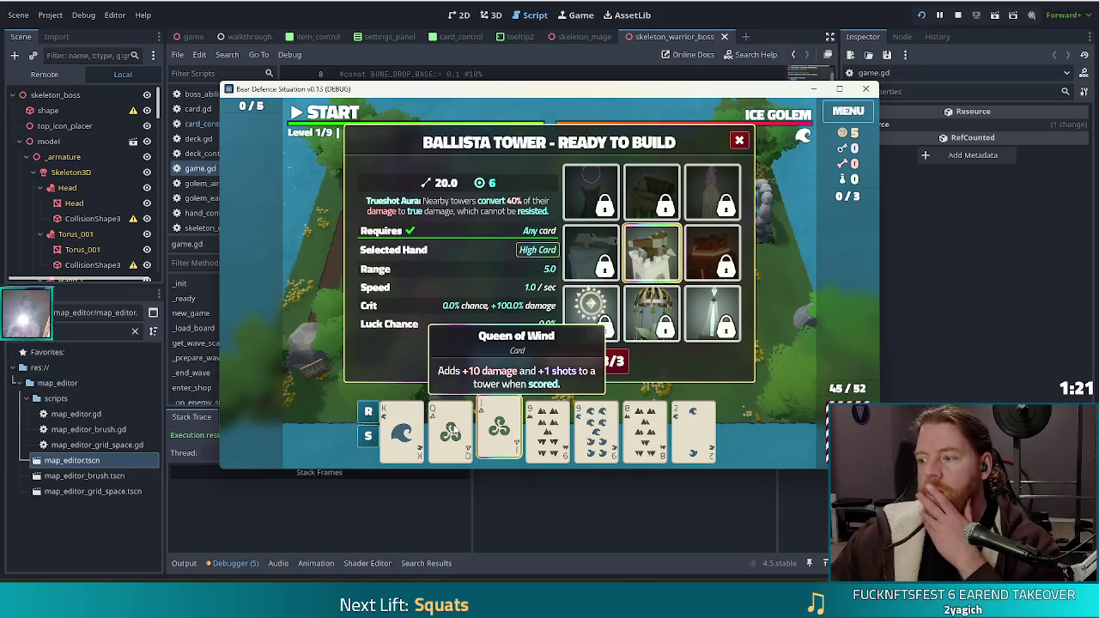
{"action": "left_click", "coordinate": [502, 430]}
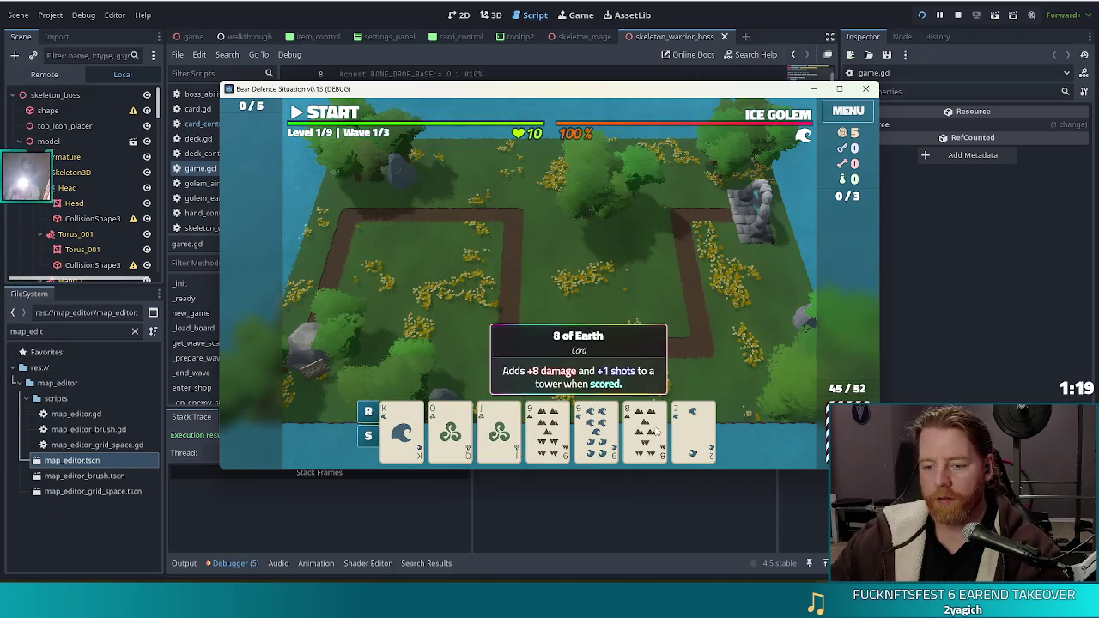
{"action": "left_click", "coordinate": [646, 426]}
{"action": "left_click", "coordinate": [592, 361]}
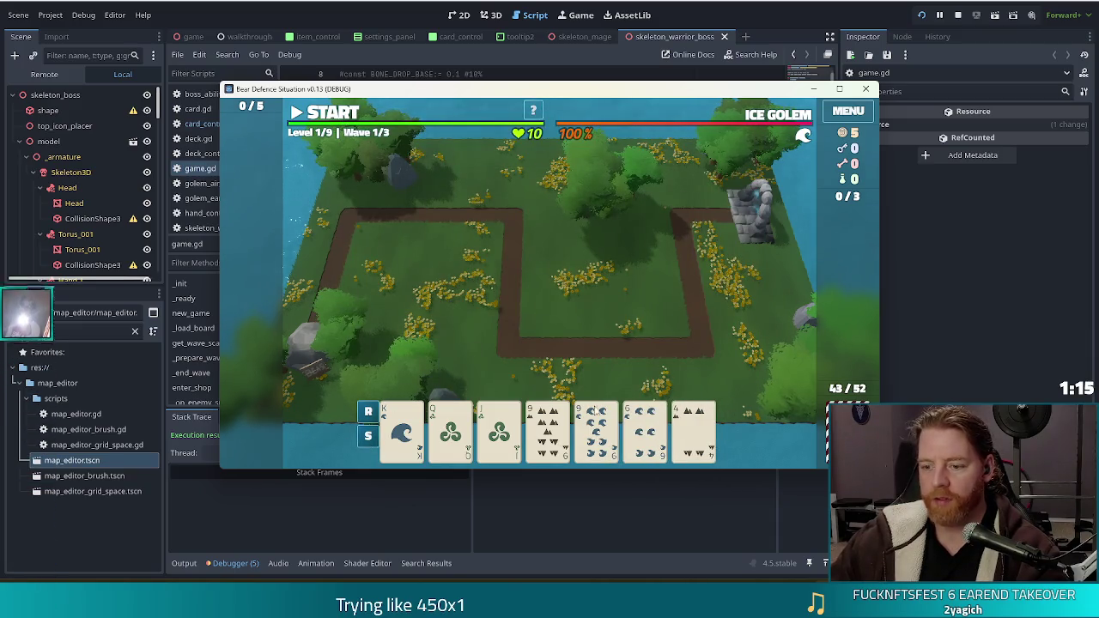
{"action": "left_click", "coordinate": [646, 429]}
{"action": "left_click", "coordinate": [694, 430]}
{"action": "left_click", "coordinate": [621, 359]}
{"action": "left_click", "coordinate": [622, 359]}
{"action": "left_click", "coordinate": [615, 359]}
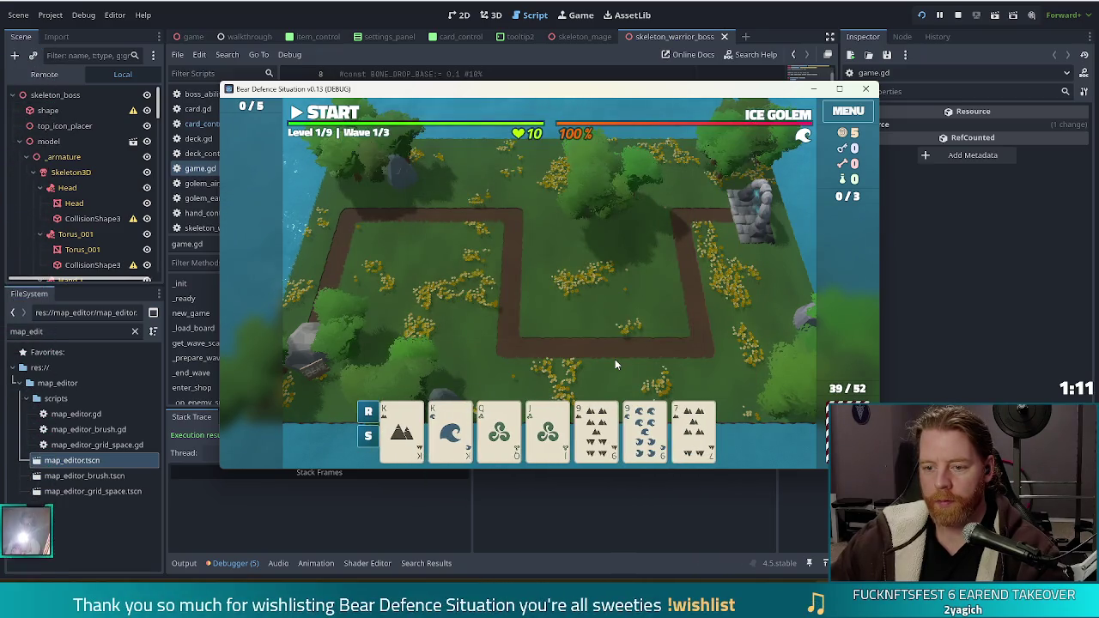
Play Two Pair (kings and nines) and place a ballista inside the path's right bend.
{"action": "left_click", "coordinate": [645, 429]}
{"action": "left_click", "coordinate": [597, 430]}
{"action": "left_click", "coordinate": [450, 430]}
{"action": "left_click", "coordinate": [402, 430]}
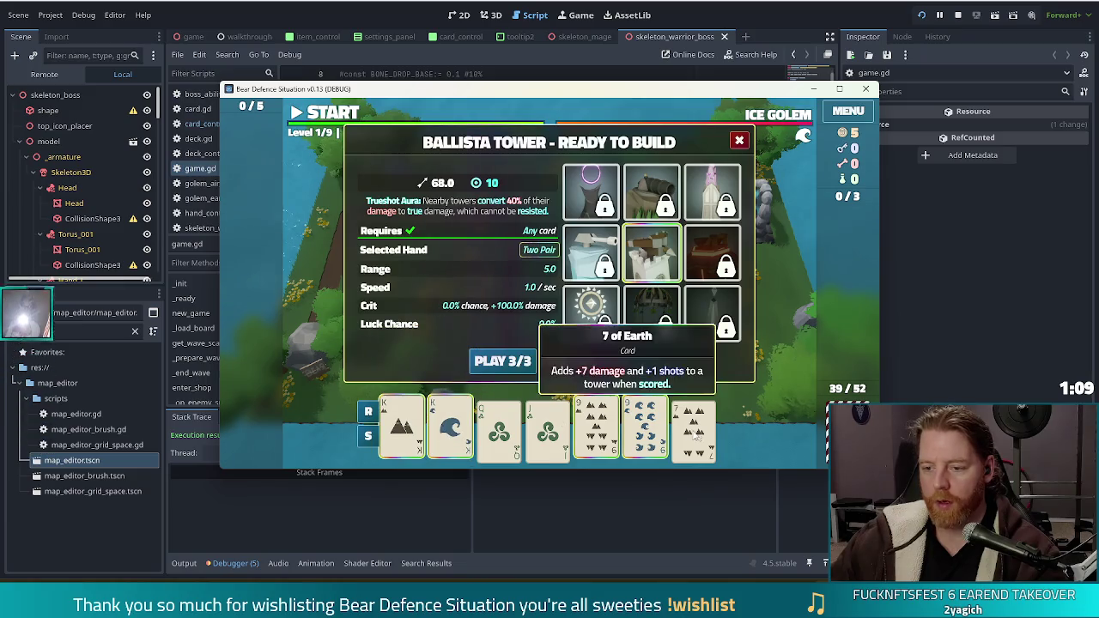
{"action": "left_click", "coordinate": [502, 360]}
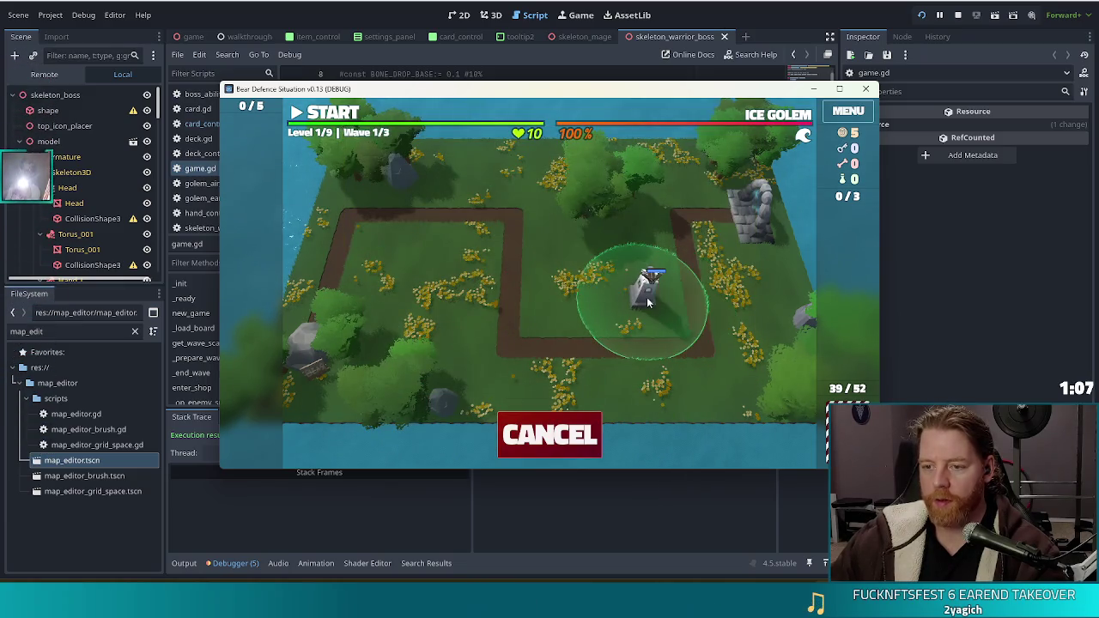
{"action": "left_click", "coordinate": [649, 300]}
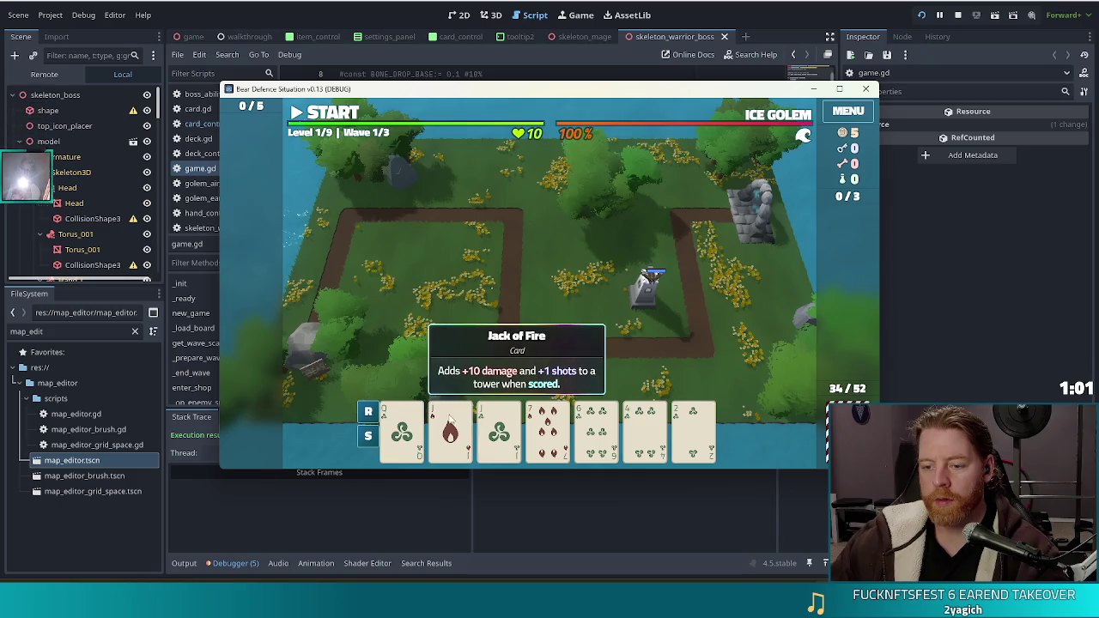
Play a Wind Flush and place the second ballista left of the first.
{"action": "left_click", "coordinate": [402, 429]}
{"action": "left_click", "coordinate": [596, 430]}
{"action": "left_click", "coordinate": [645, 429]}
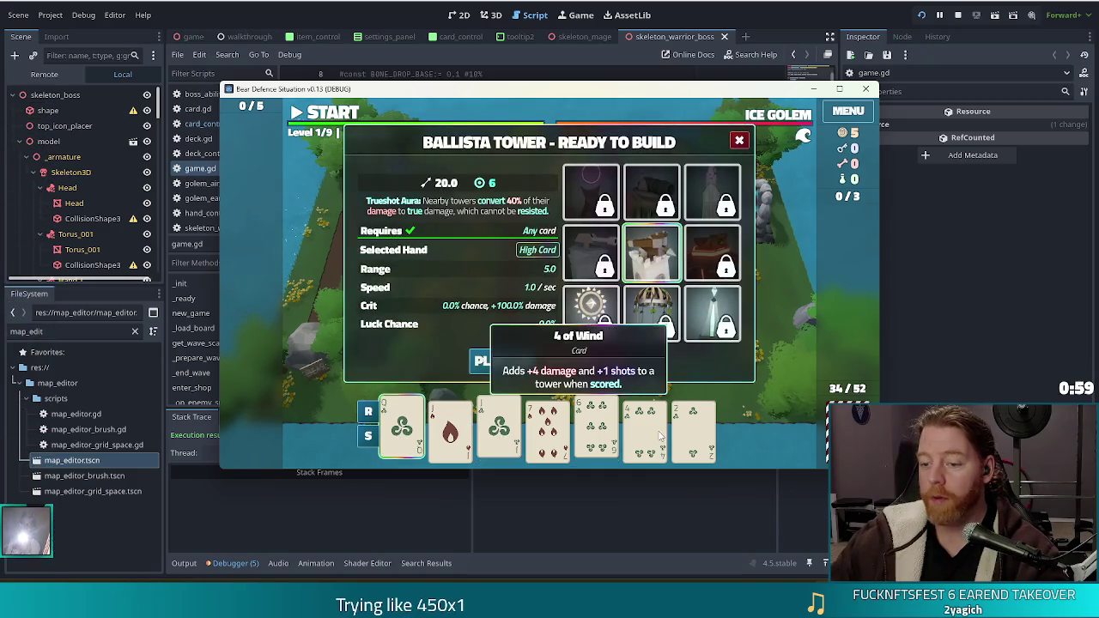
{"action": "left_click", "coordinate": [694, 429]}
{"action": "left_click", "coordinate": [503, 361]}
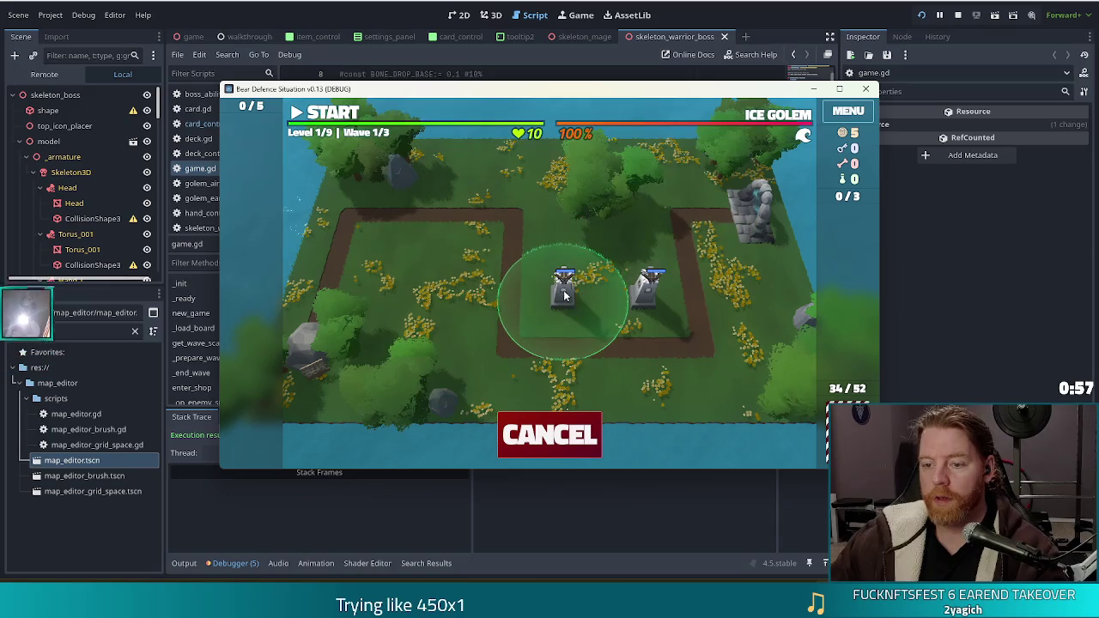
{"action": "left_click", "coordinate": [567, 300]}
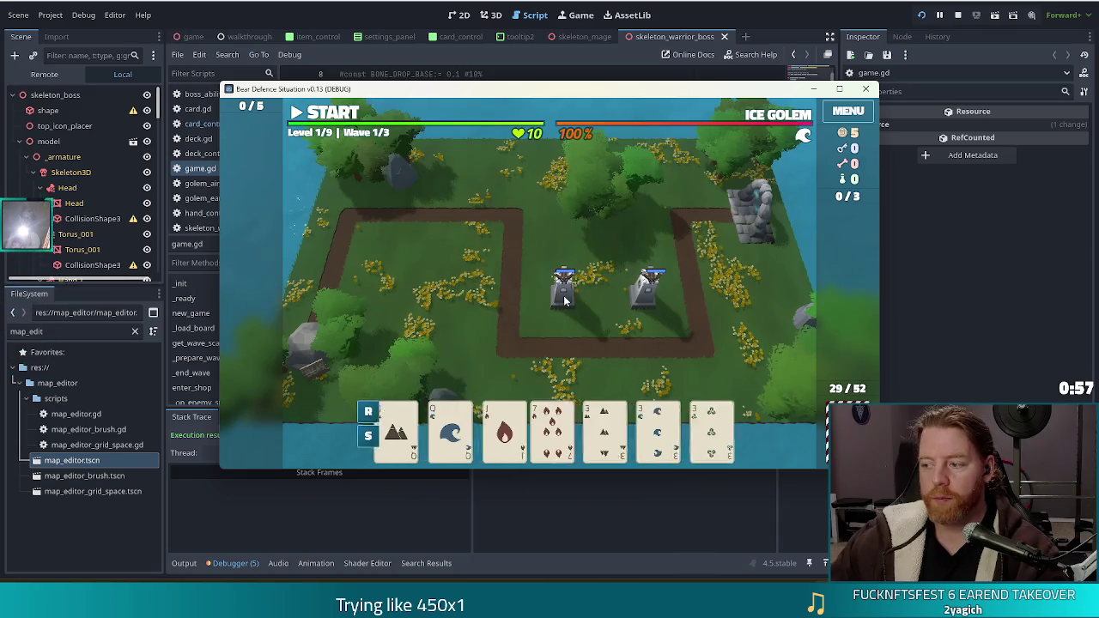
Play a Full House of threes and queens and place the third ballista near the top-left bend.
{"action": "left_click", "coordinate": [596, 429]}
{"action": "left_click", "coordinate": [655, 437]}
{"action": "left_click", "coordinate": [694, 429]}
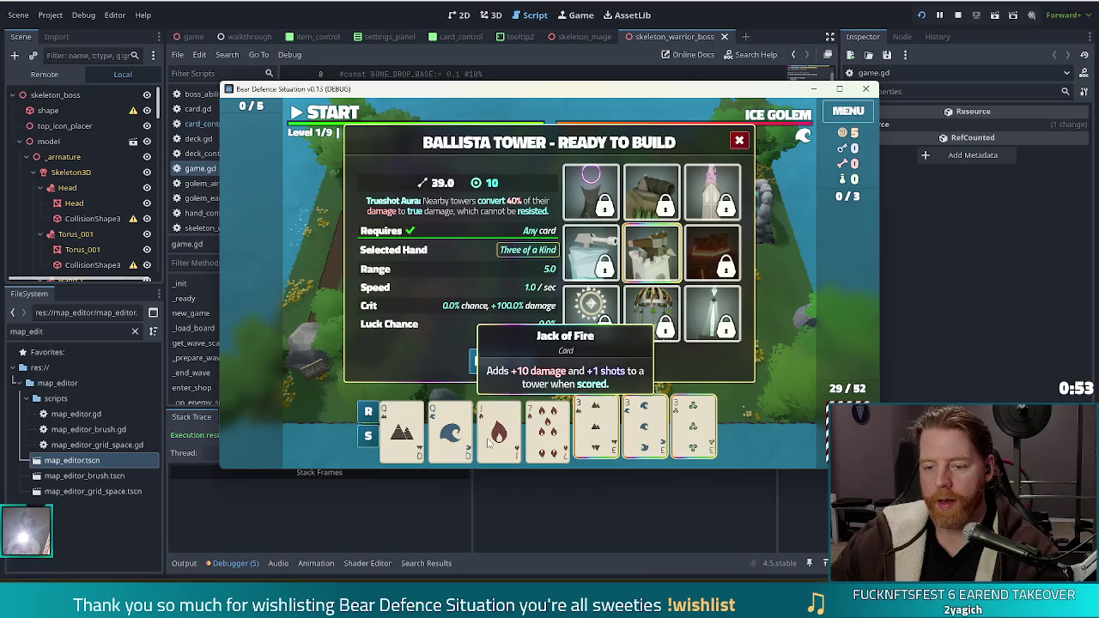
{"action": "left_click", "coordinate": [450, 429]}
{"action": "left_click", "coordinate": [401, 430]}
{"action": "left_click", "coordinate": [507, 362]}
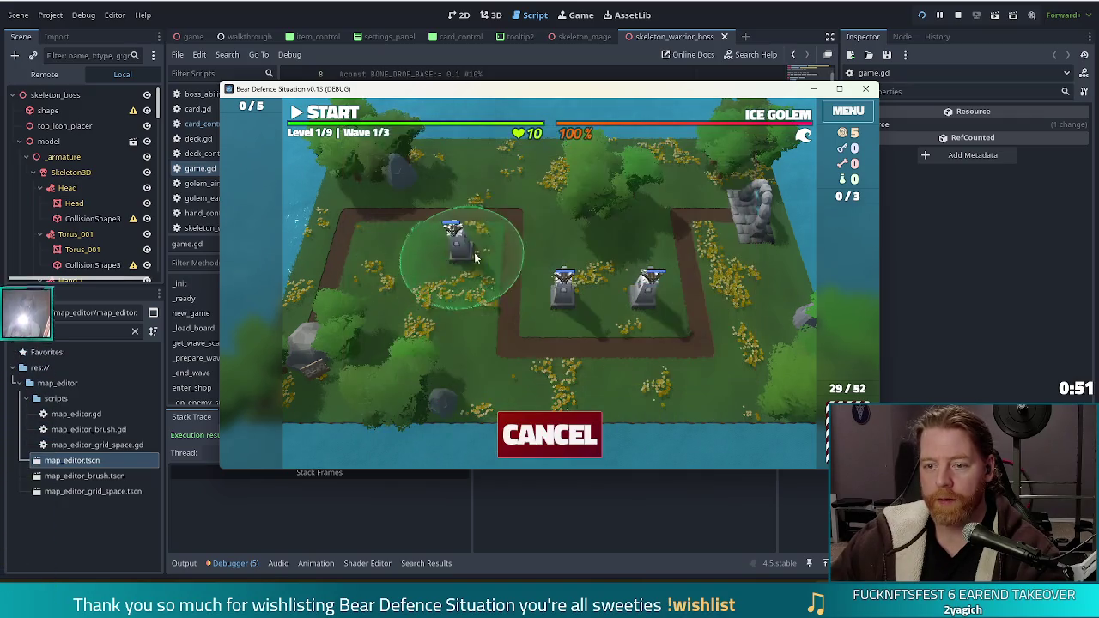
{"action": "left_click", "coordinate": [470, 255]}
Start wave 1 and leave it paused.
{"action": "left_click", "coordinate": [327, 112]}
{"action": "left_click", "coordinate": [336, 117]}
{"action": "left_click", "coordinate": [336, 117]}
{"action": "left_click", "coordinate": [336, 116]}
{"action": "left_click", "coordinate": [499, 429]}
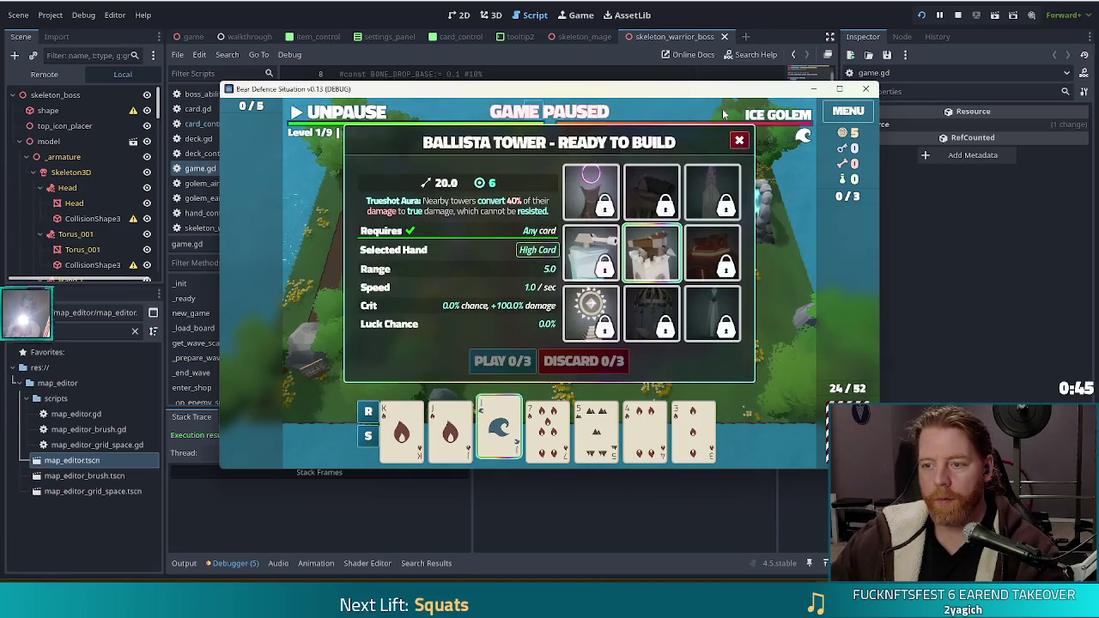
Close the build panel, let the wave run to completion, and dismiss the Wave Complete dialog.
{"action": "left_click", "coordinate": [738, 142]}
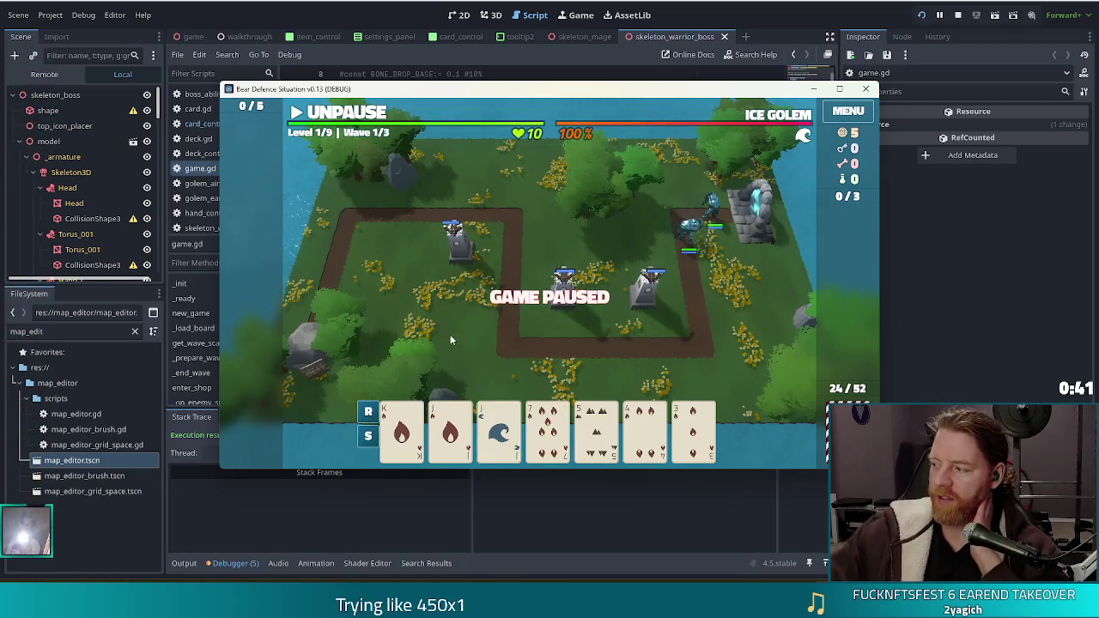
{"action": "mouse_move", "coordinate": [505, 438]}
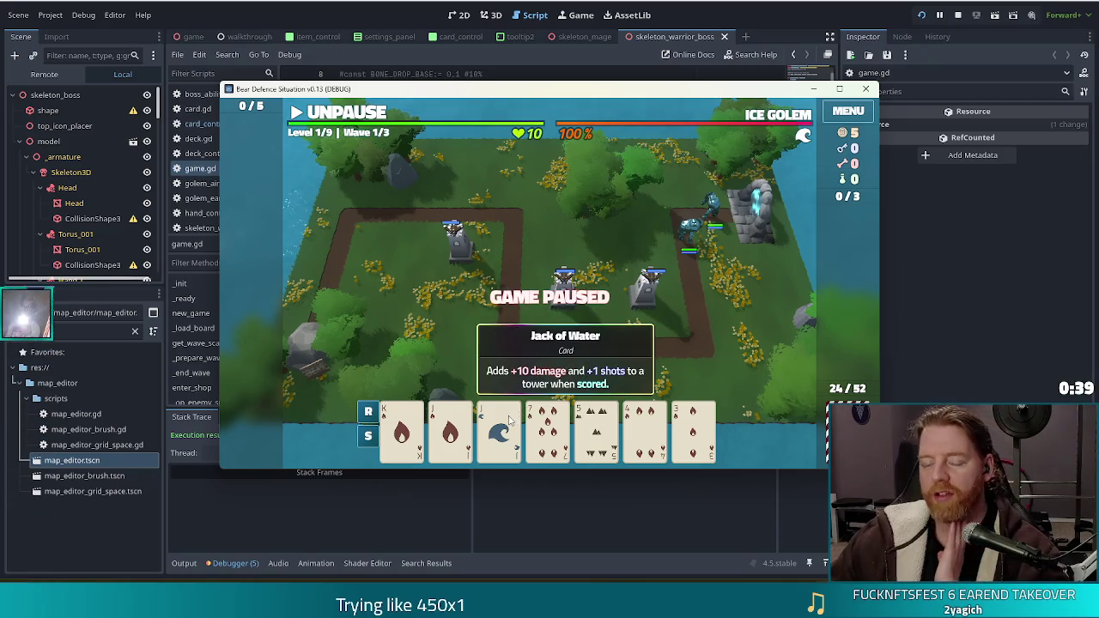
{"action": "left_click", "coordinate": [350, 114]}
{"action": "left_click", "coordinate": [351, 115]}
{"action": "left_click", "coordinate": [352, 115]}
{"action": "left_click", "coordinate": [352, 115]}
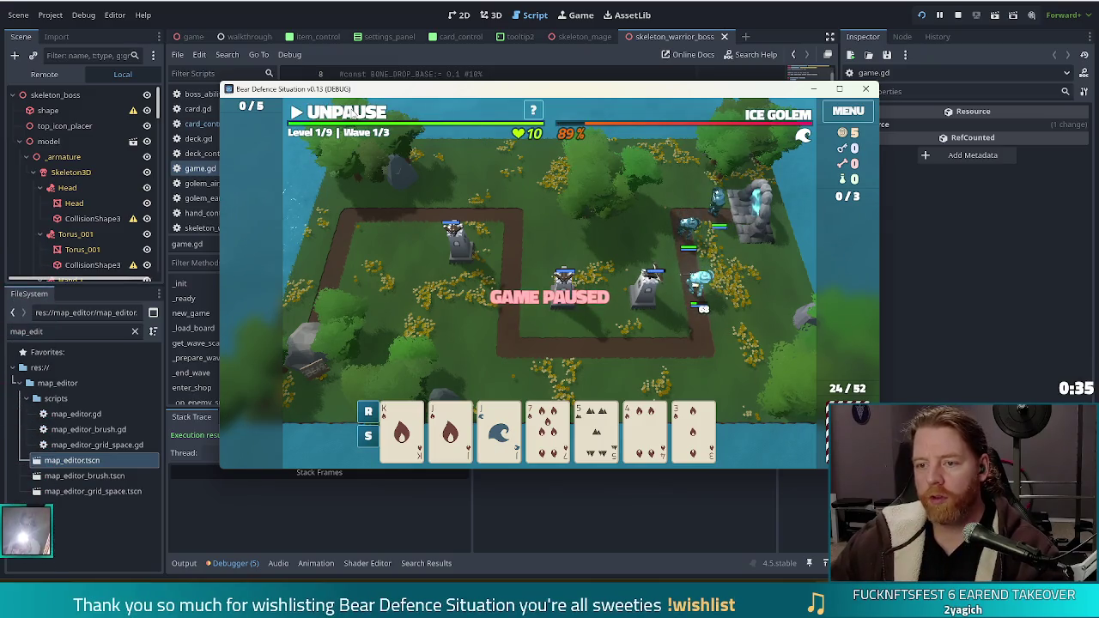
{"action": "left_click", "coordinate": [352, 115]}
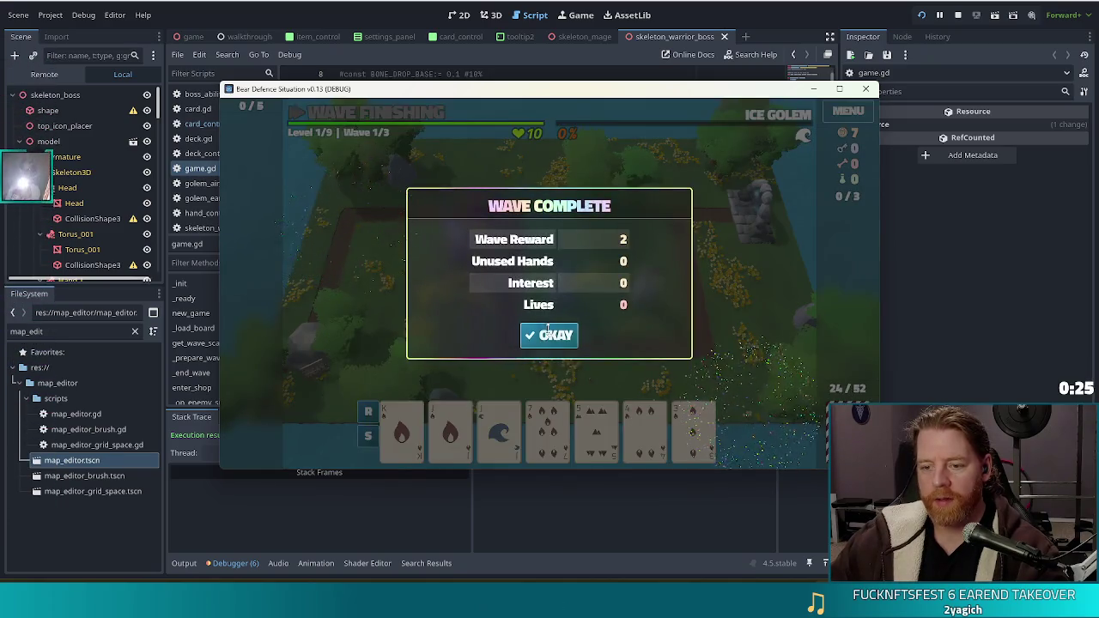
{"action": "left_click", "coordinate": [552, 333]}
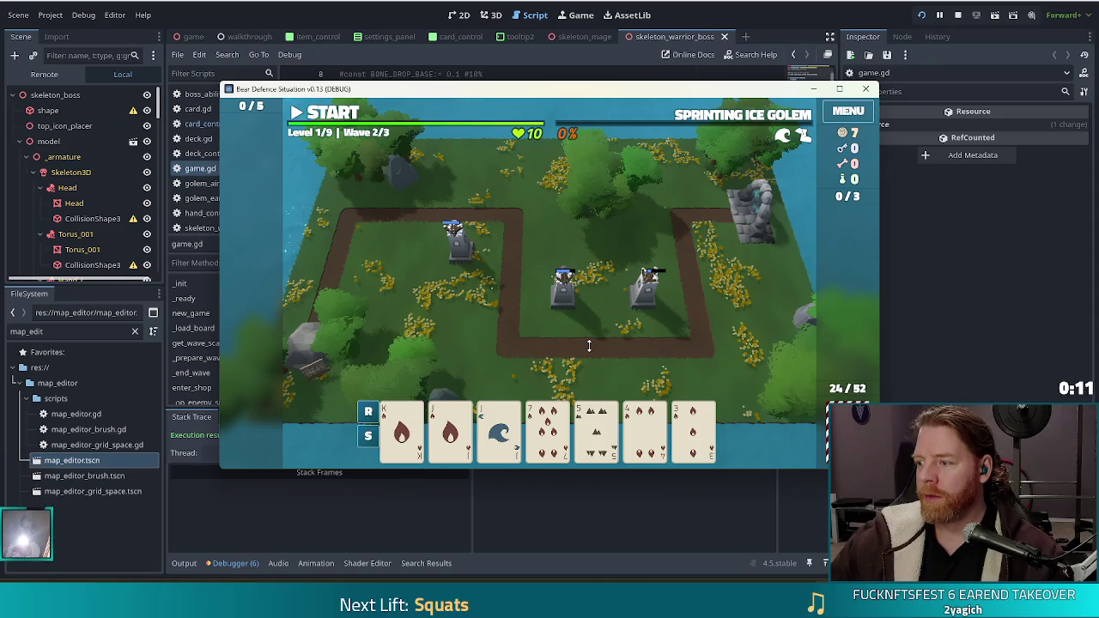
Play the King of Fire to build a fourth tower on the field.
{"action": "left_click_drag", "start_coordinate": [647, 95], "coordinate": [602, 79]}
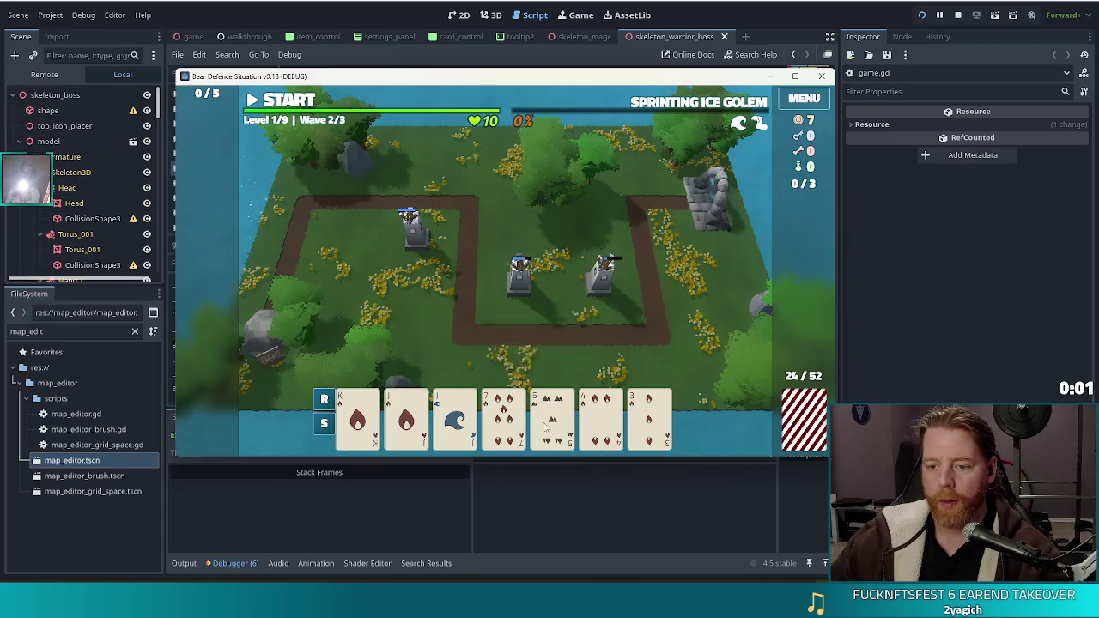
{"action": "left_click", "coordinate": [359, 417]}
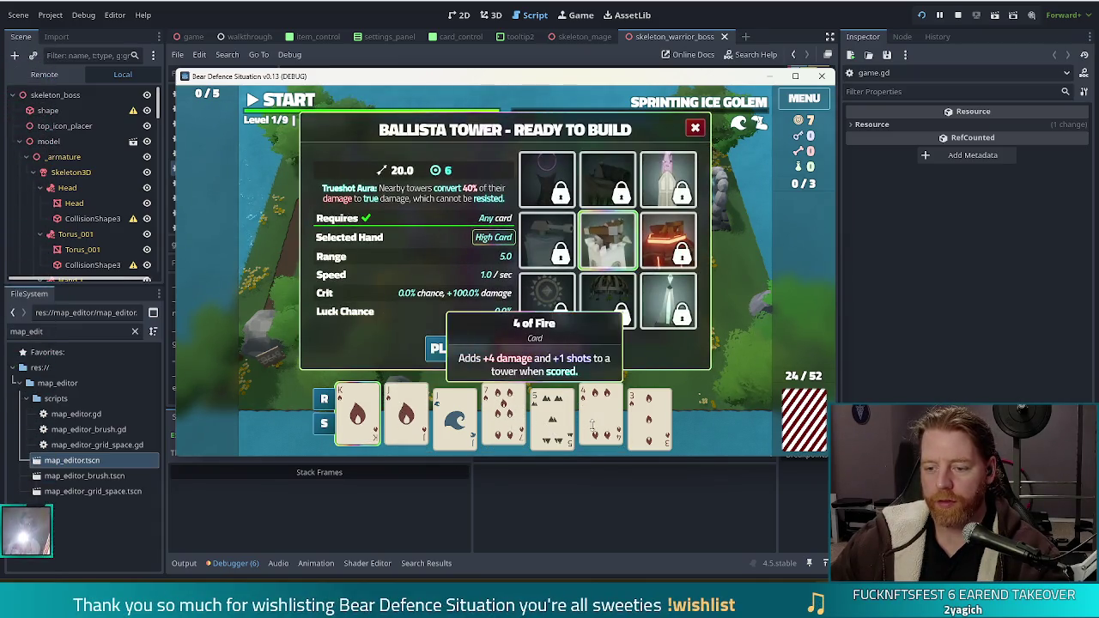
{"action": "left_click", "coordinate": [456, 348]}
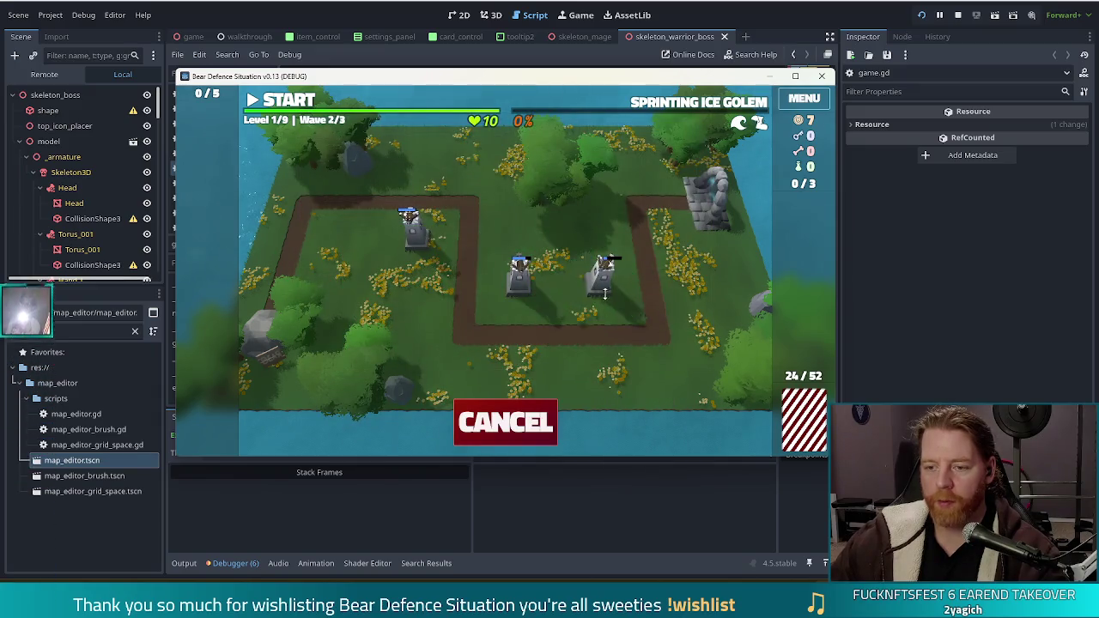
{"action": "left_click", "coordinate": [634, 296]}
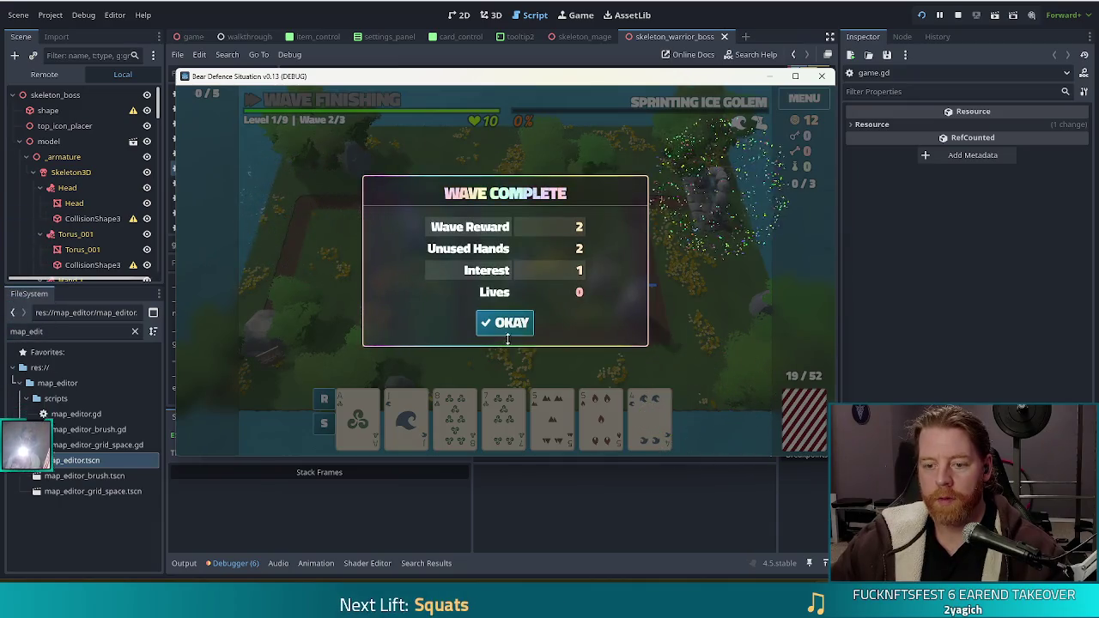
{"action": "left_click", "coordinate": [508, 326]}
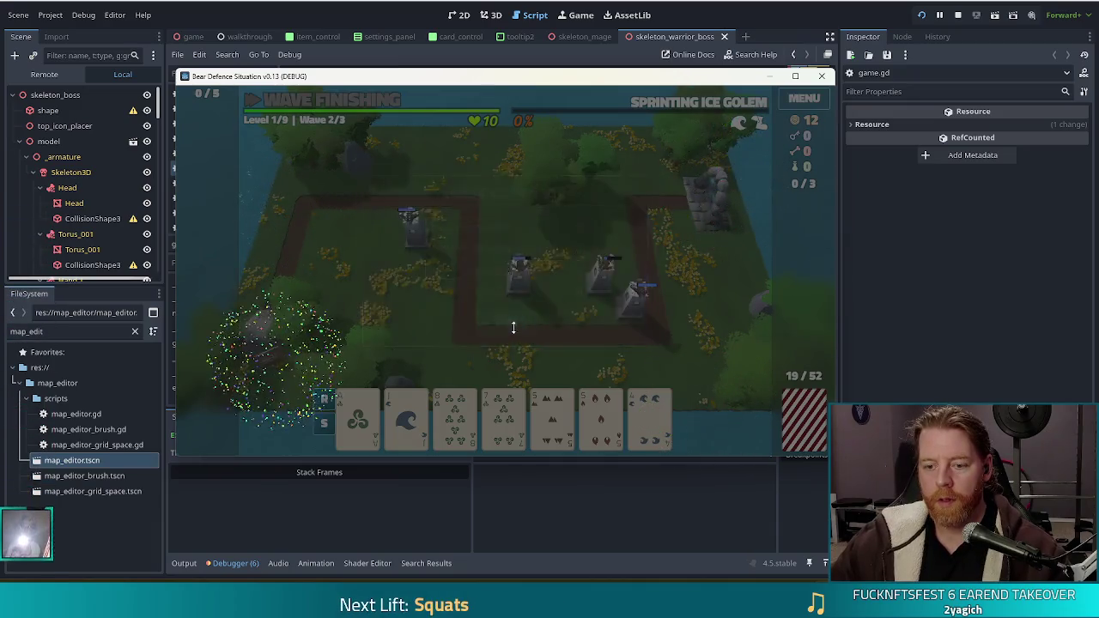
Start wave 3 and pause it.
{"action": "left_click", "coordinate": [406, 417]}
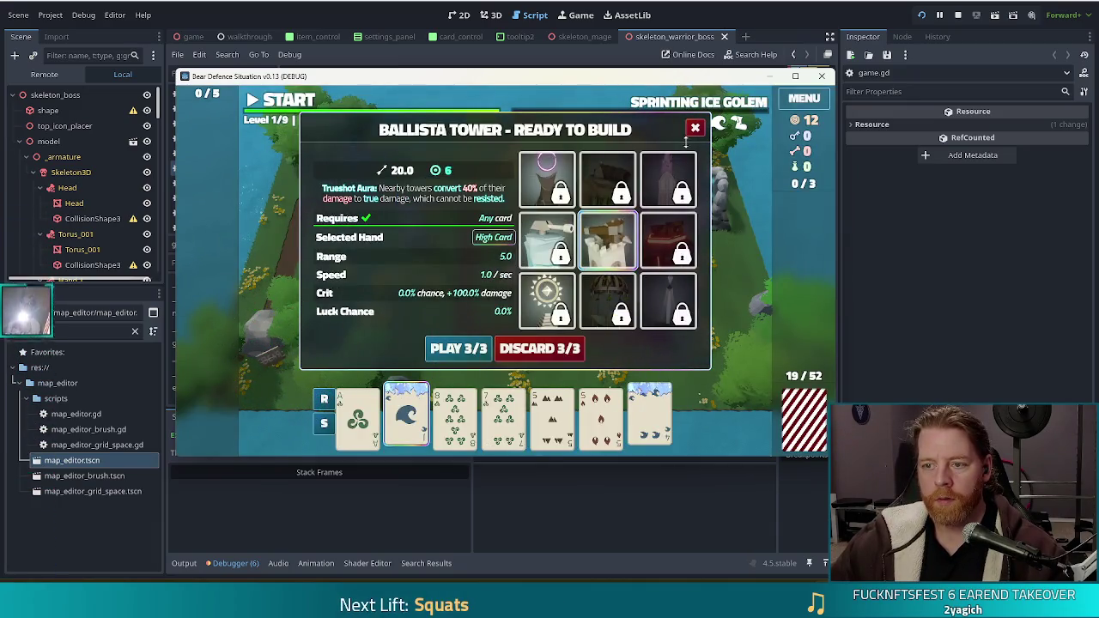
{"action": "key", "text": "Escape"}
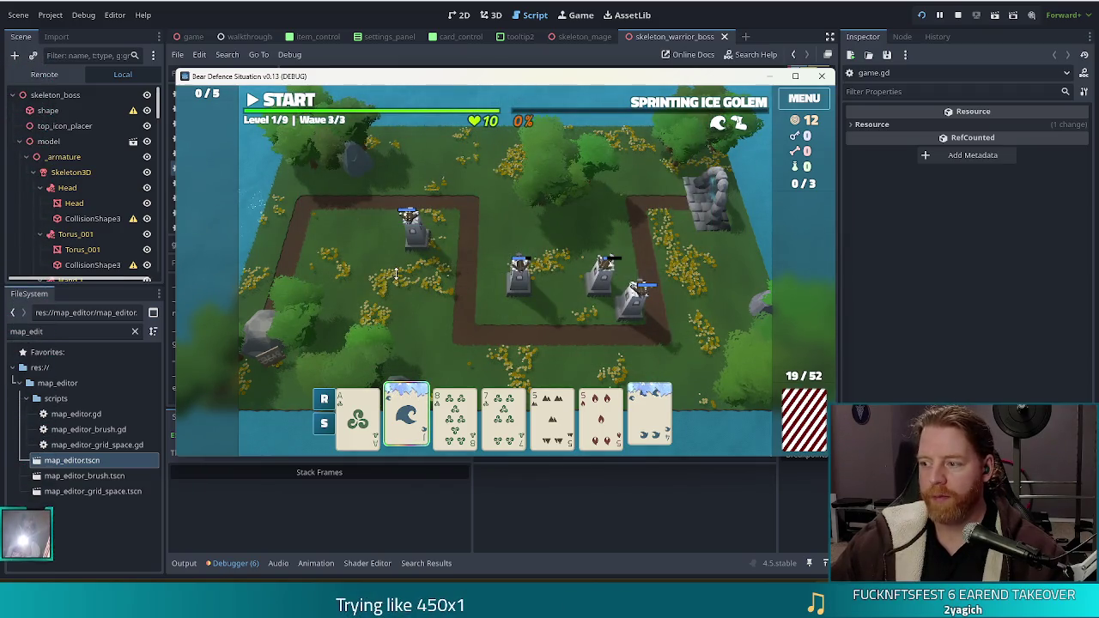
{"action": "left_click", "coordinate": [291, 101]}
{"action": "left_click", "coordinate": [290, 101]}
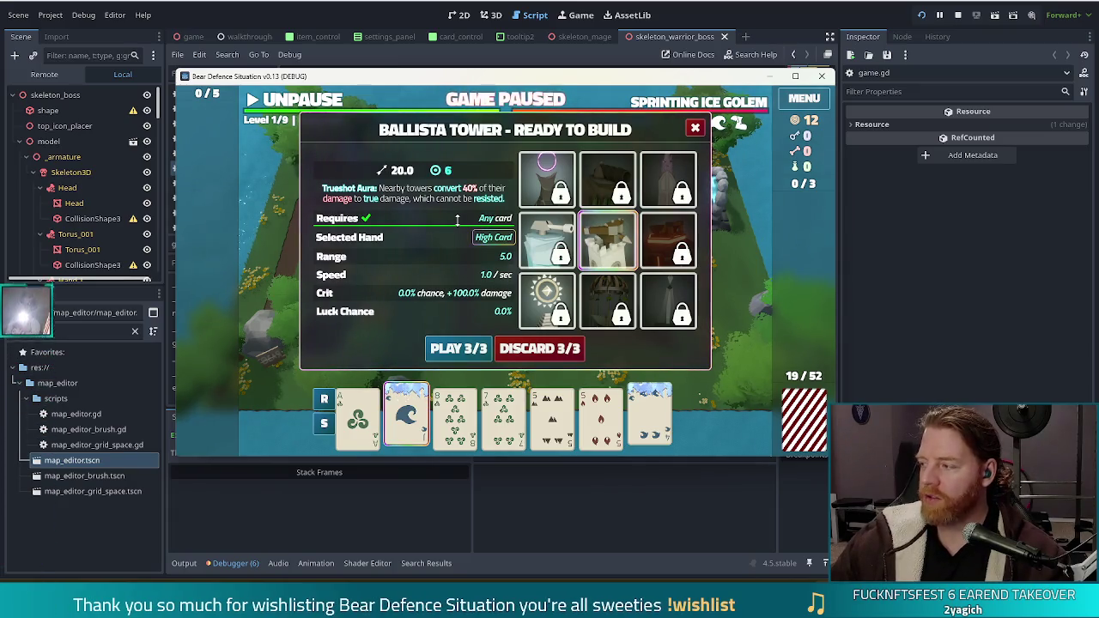
Close the Ballista Tower dialog and drag the Reddit browser window into view.
{"action": "left_click", "coordinate": [695, 127]}
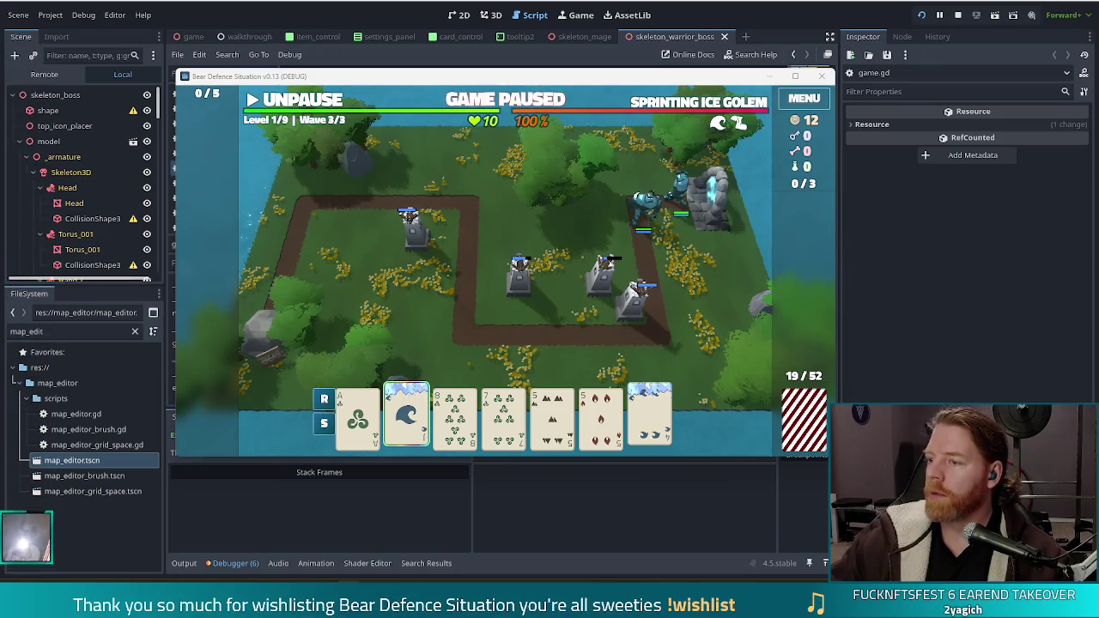
{"action": "left_click_drag", "start_coordinate": [1098, 30], "coordinate": [649, 30]}
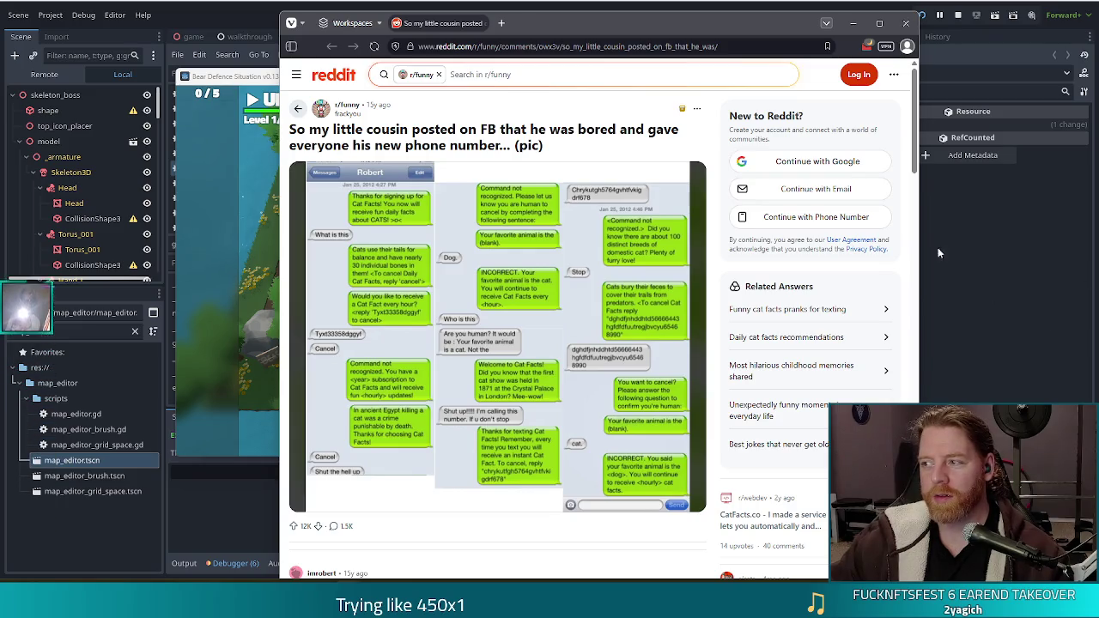
Close the Vivaldi window displaying the r/funny cat-facts post.
{"action": "left_click", "coordinate": [906, 24]}
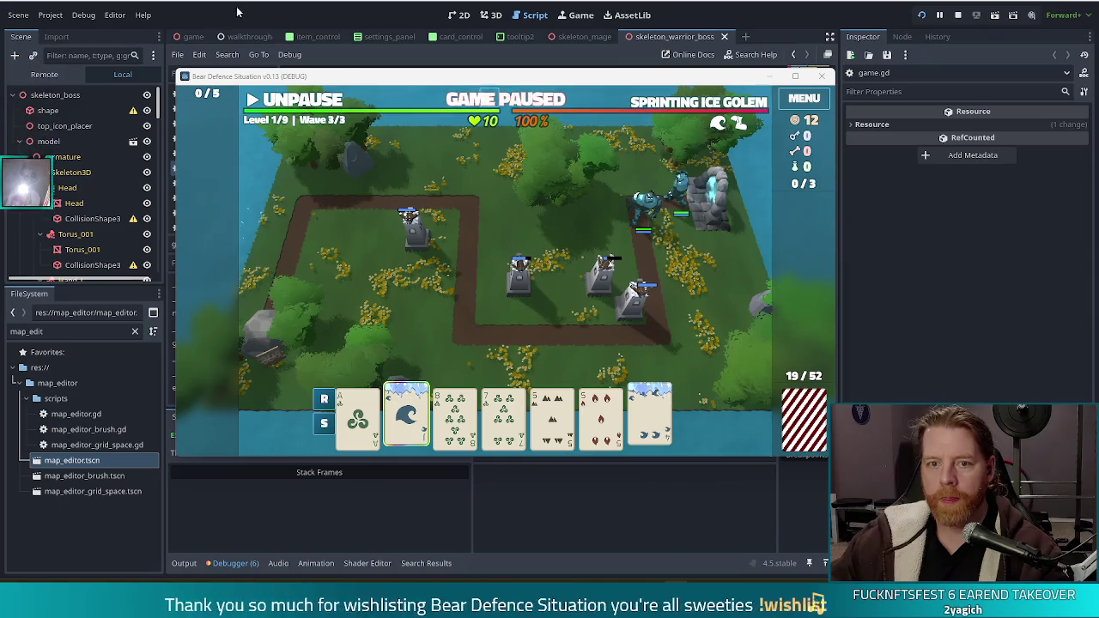
Change the FileSystem filter from map_edit to 'selected' to list the selected_hand_ui files.
{"action": "scroll", "coordinate": [269, 148], "scroll_direction": "down", "scroll_amount": 3}
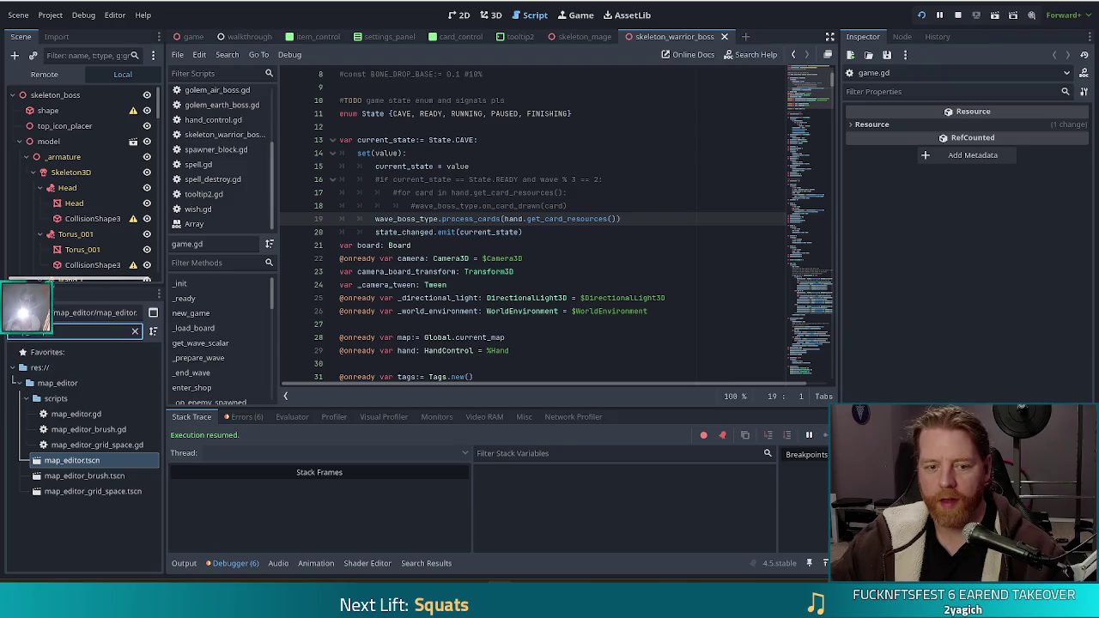
{"action": "double_click", "coordinate": [25, 332]}
{"action": "type", "text": "selected"}
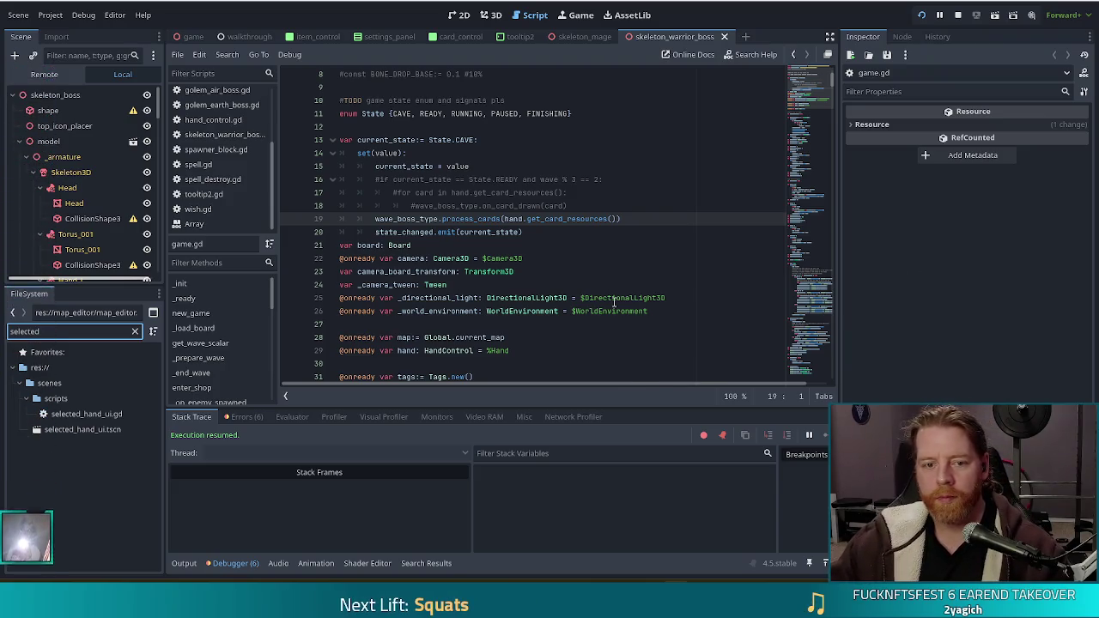
{"action": "left_click", "coordinate": [684, 248]}
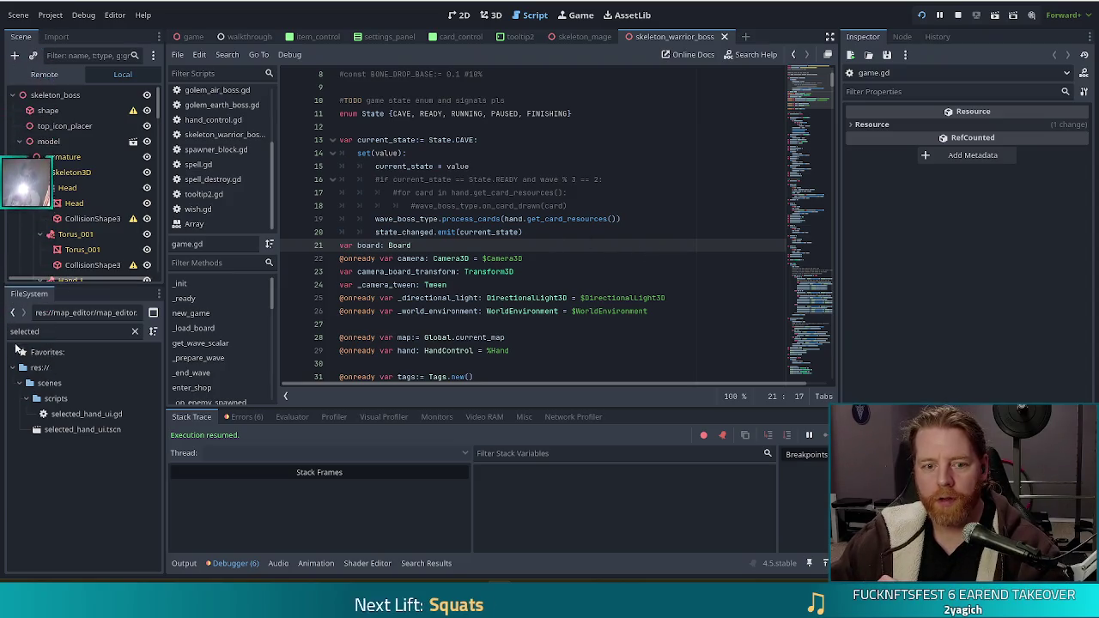
Open selected_hand_ui.gd and review show_dialog around lines 79–85, including remove_child and show().
{"action": "left_click", "coordinate": [85, 414]}
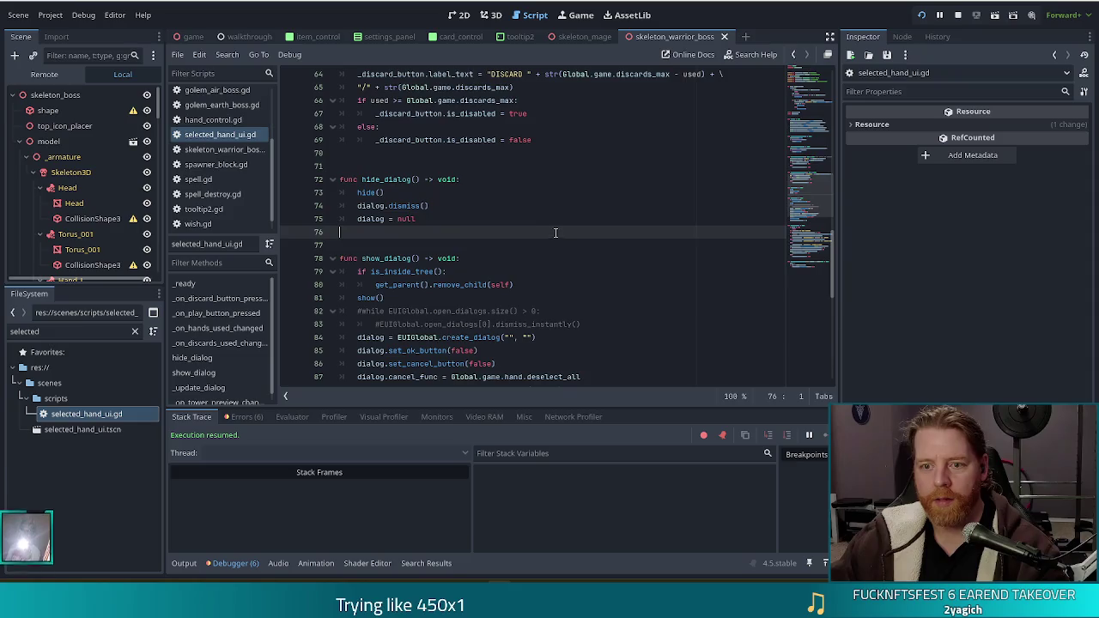
{"action": "left_click", "coordinate": [485, 270]}
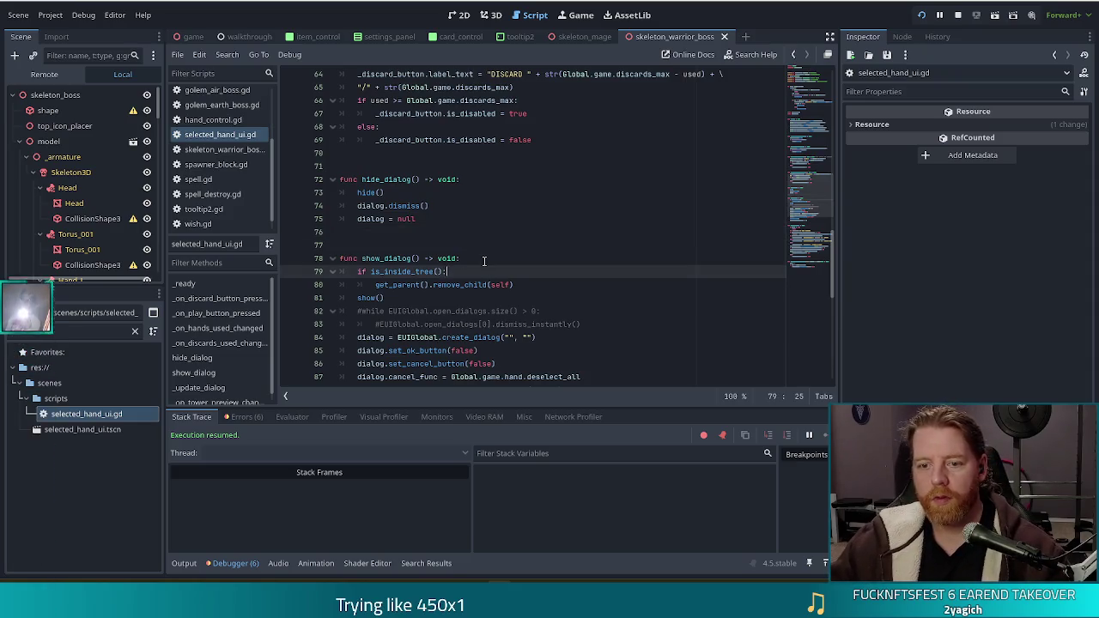
{"action": "scroll", "coordinate": [498, 258], "scroll_direction": "down", "scroll_amount": 4}
{"action": "left_click", "coordinate": [506, 185]}
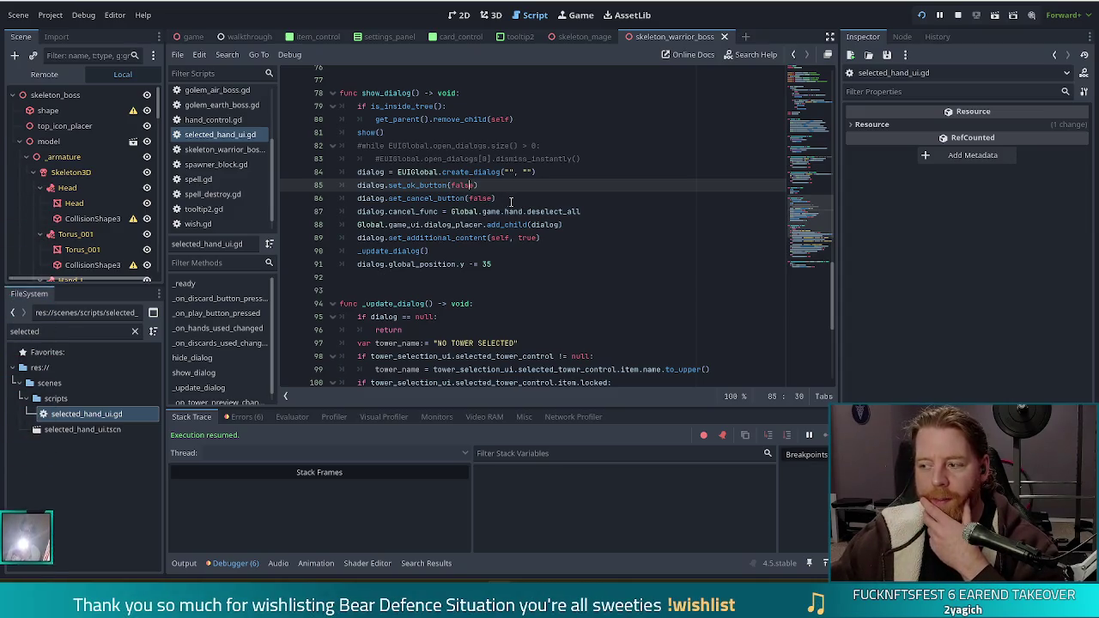
{"action": "scroll", "coordinate": [514, 202], "scroll_direction": "up", "scroll_amount": 3}
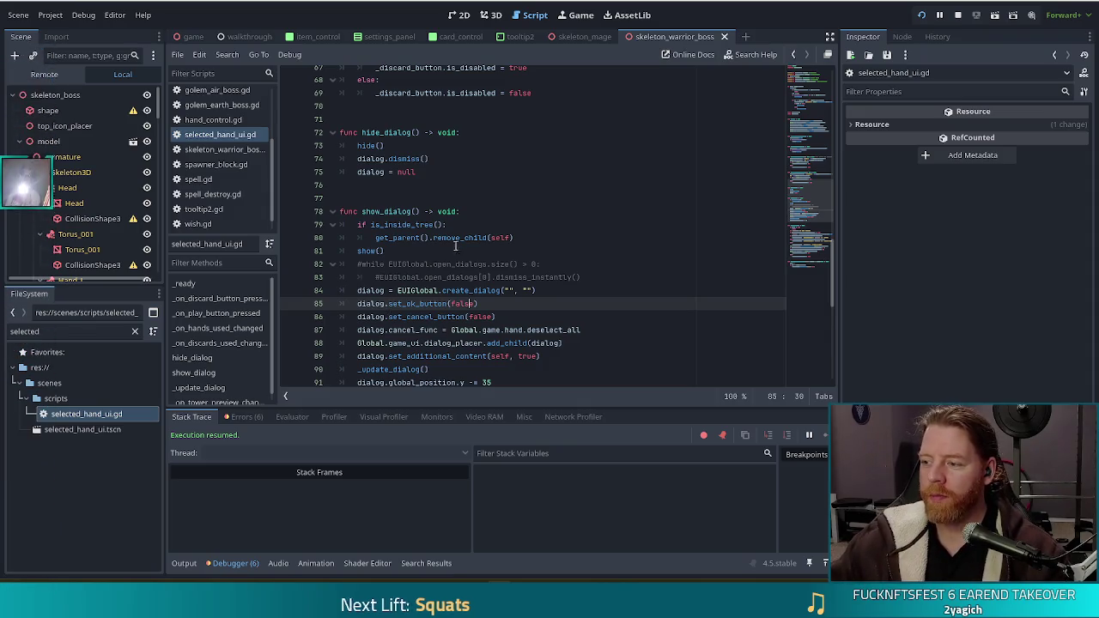
{"action": "mouse_move", "coordinate": [464, 245]}
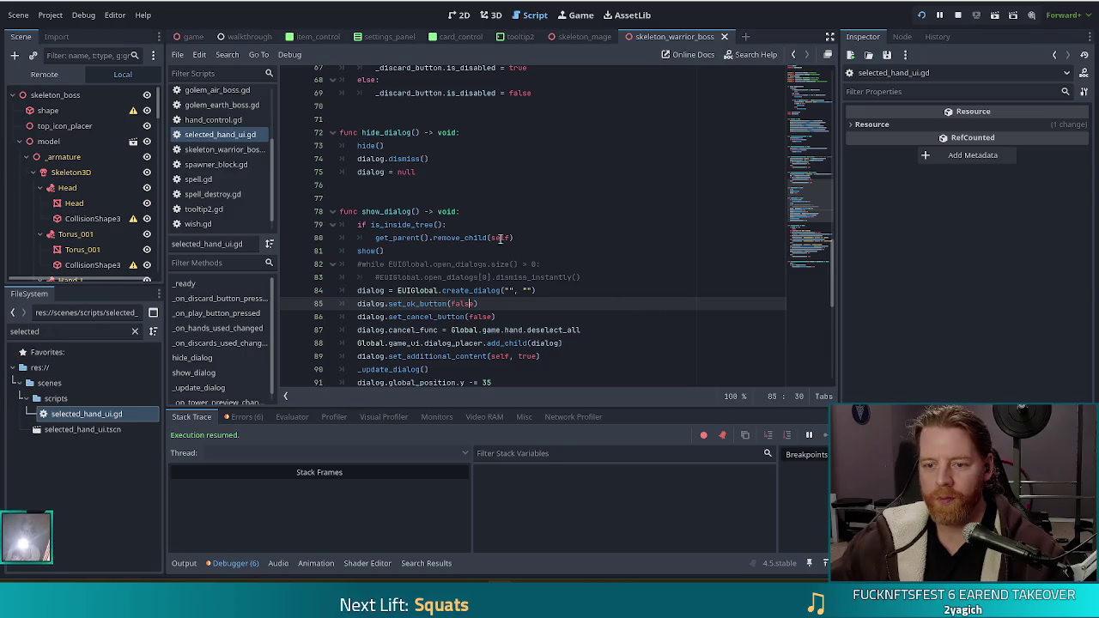
{"action": "left_click", "coordinate": [478, 250]}
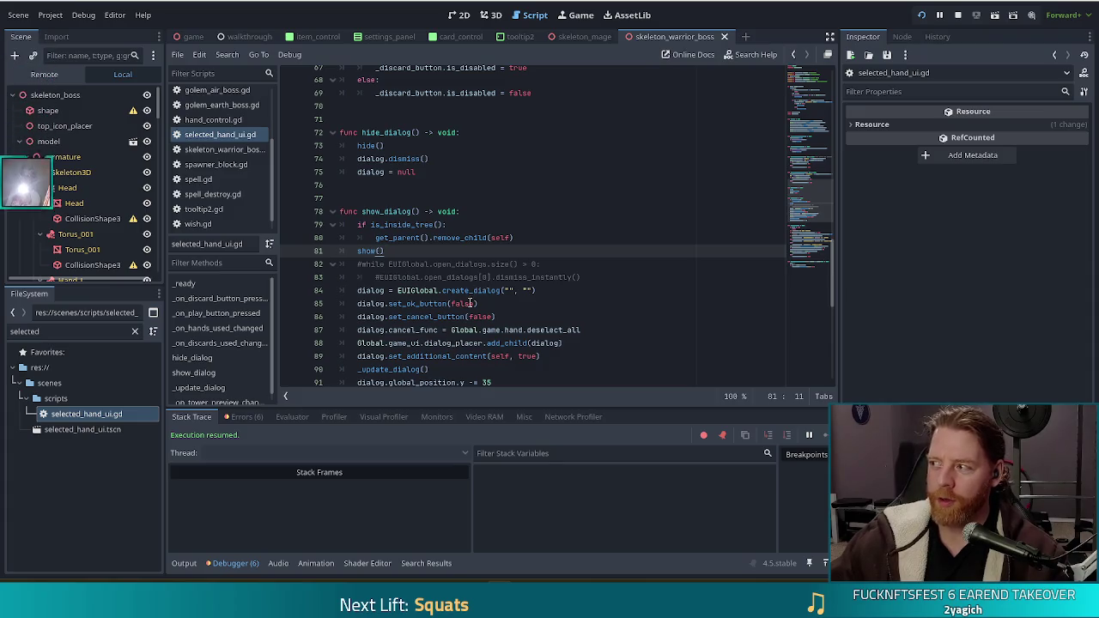
{"action": "mouse_move", "coordinate": [464, 311]}
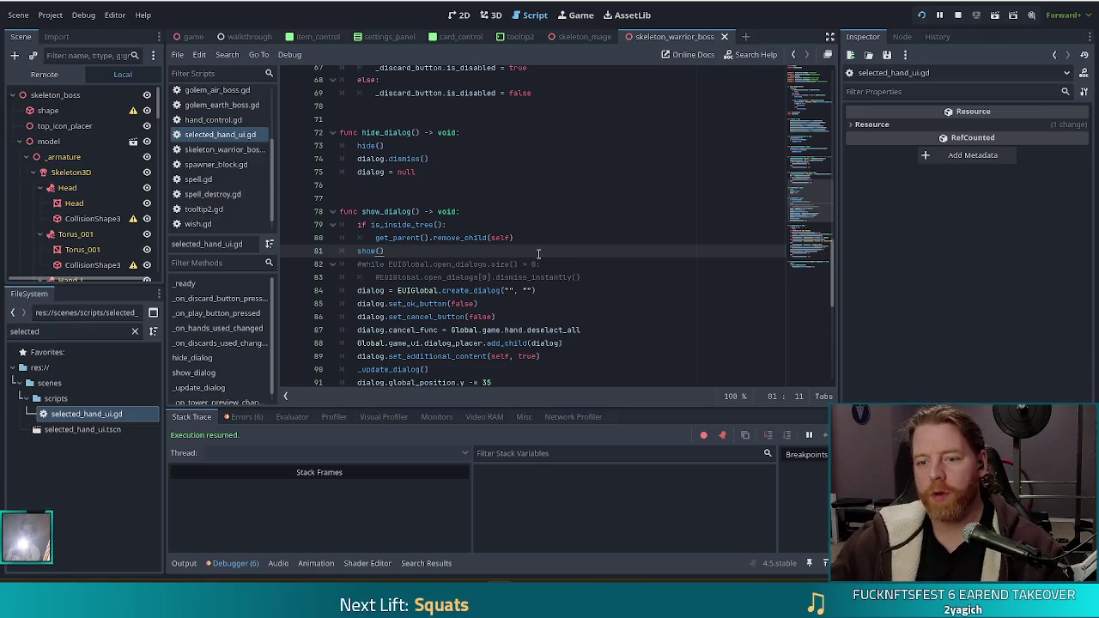
{"action": "left_click", "coordinate": [447, 237]}
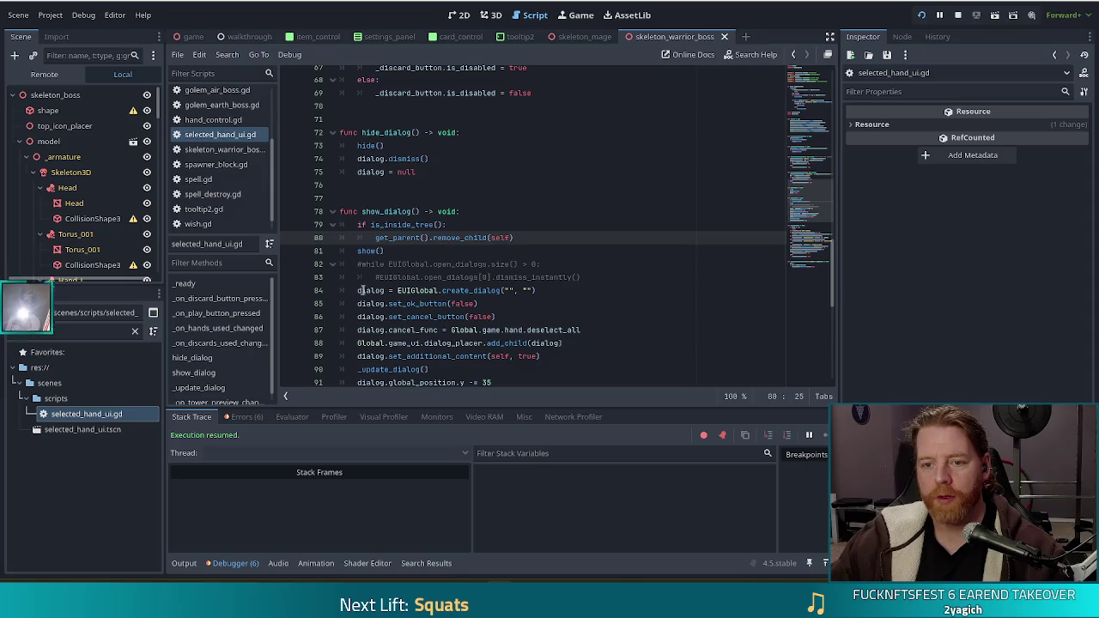
{"action": "left_click", "coordinate": [452, 224]}
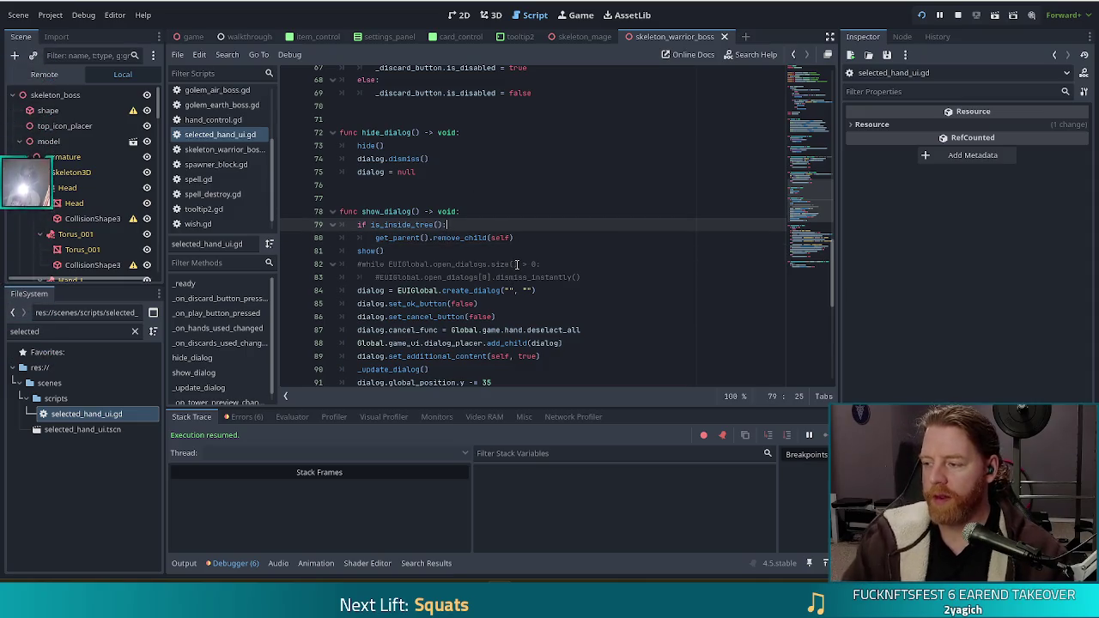
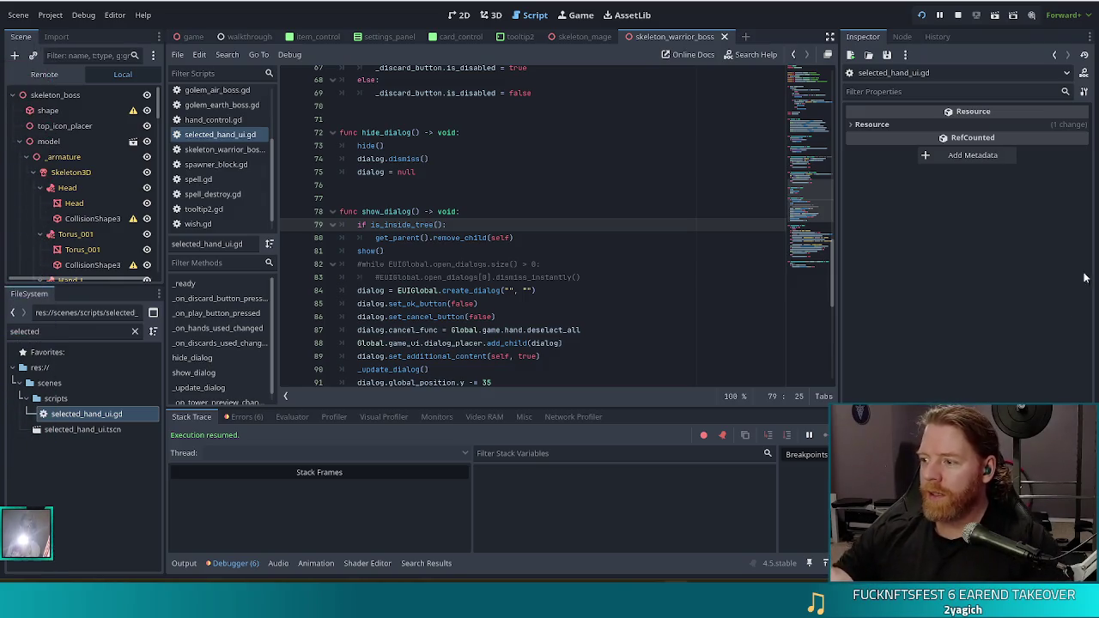
Search selected_hand_ui.gd for show_dialog, reach its line 24 call, and select the hand setter lines 13–14.
{"action": "left_click", "coordinate": [538, 233]}
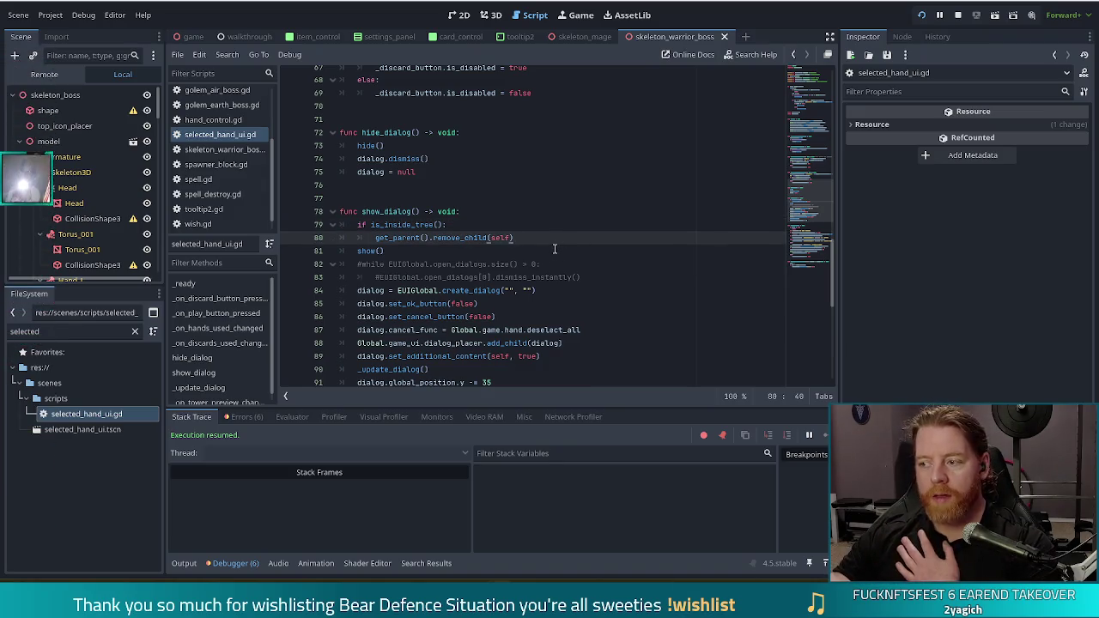
{"action": "left_click", "coordinate": [515, 228]}
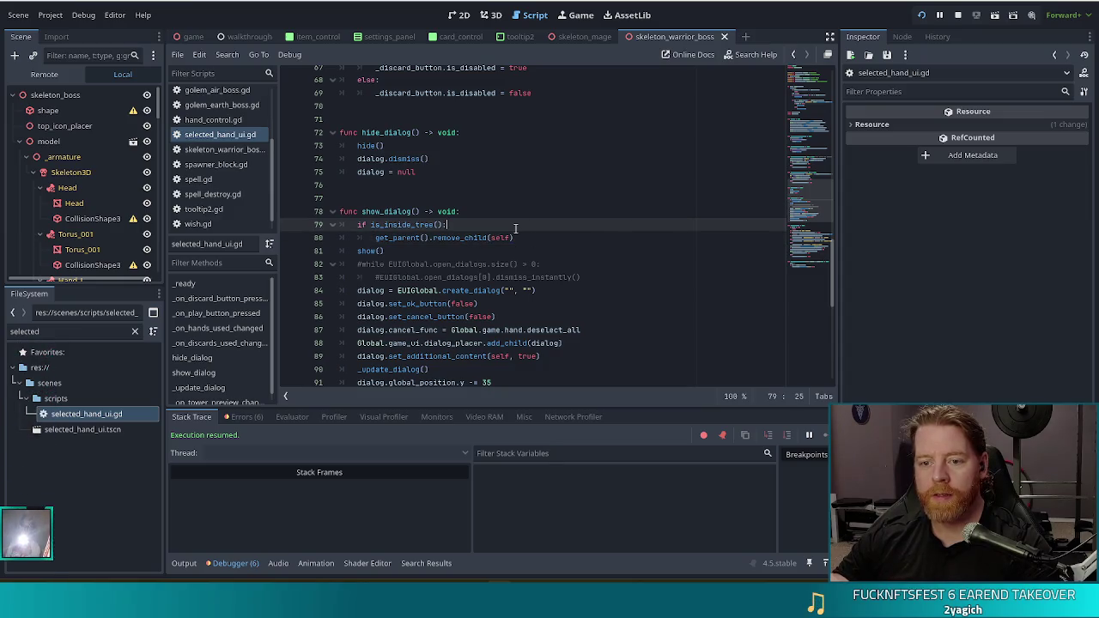
{"action": "left_click", "coordinate": [398, 211]}
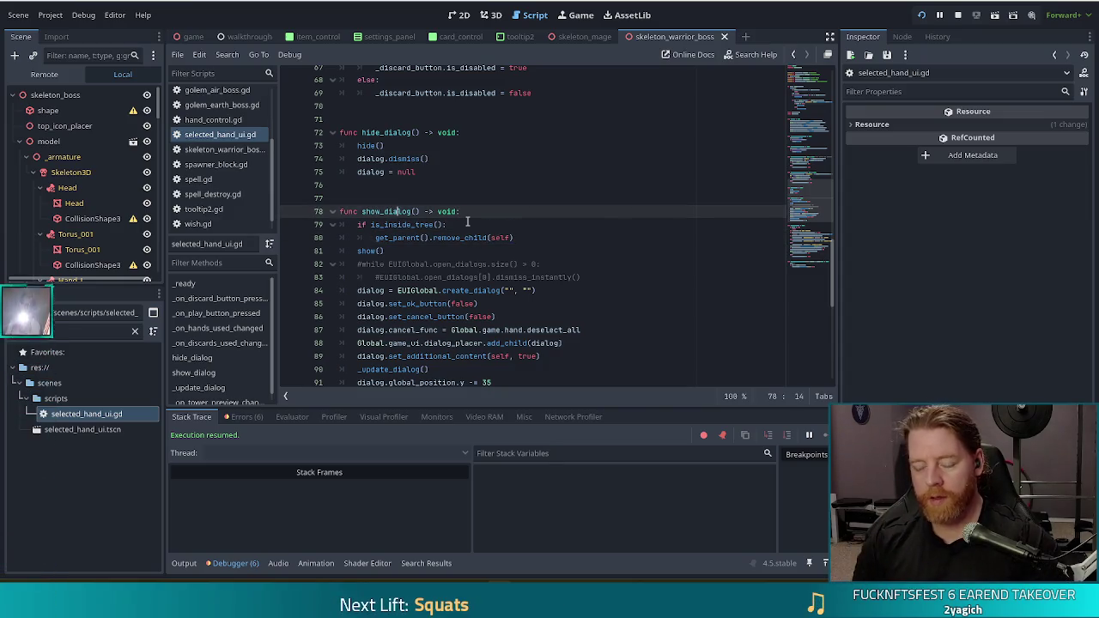
{"action": "key", "text": "ctrl+f"}
{"action": "type", "text": "show_dialog"}
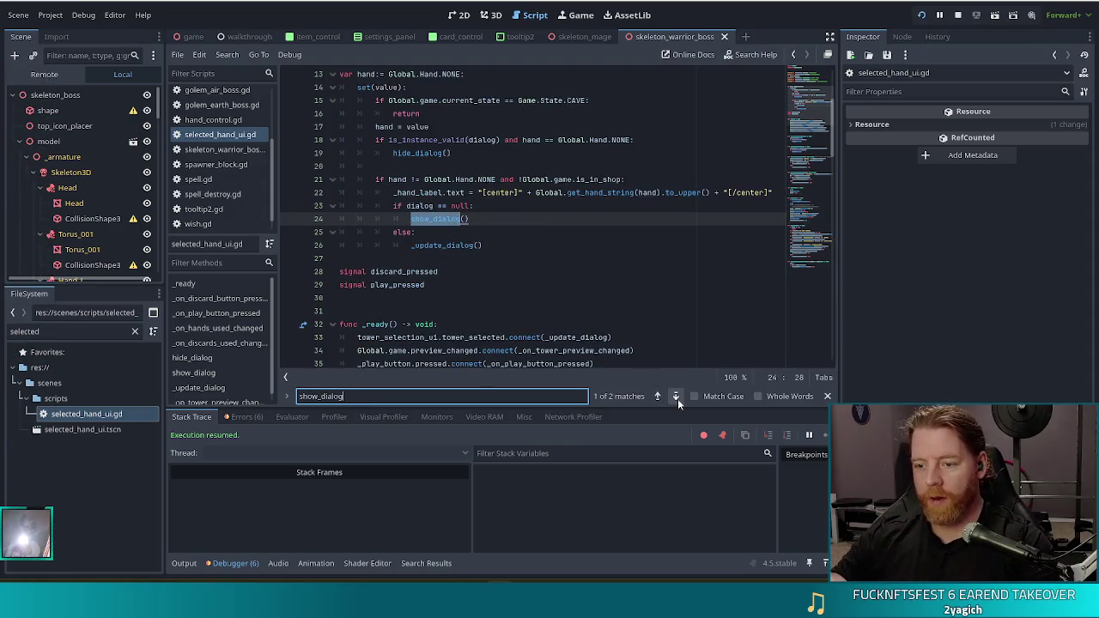
{"action": "left_click", "coordinate": [676, 397]}
{"action": "left_click", "coordinate": [676, 397]}
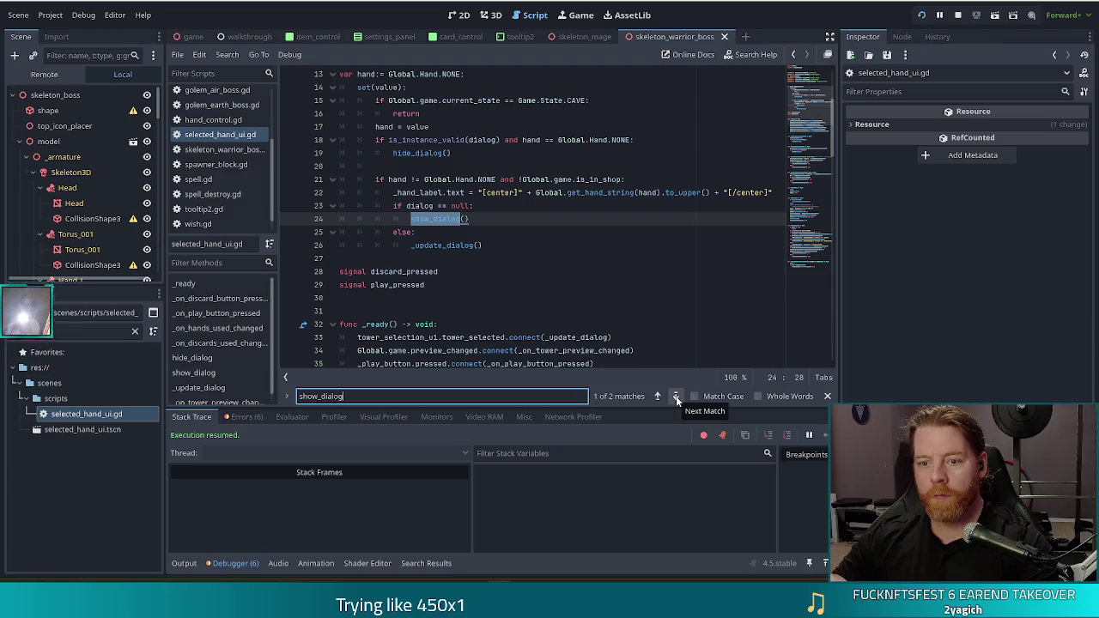
{"action": "scroll", "coordinate": [454, 209], "scroll_direction": "up", "scroll_amount": 1}
{"action": "left_click_drag", "start_coordinate": [371, 113], "coordinate": [452, 123]}
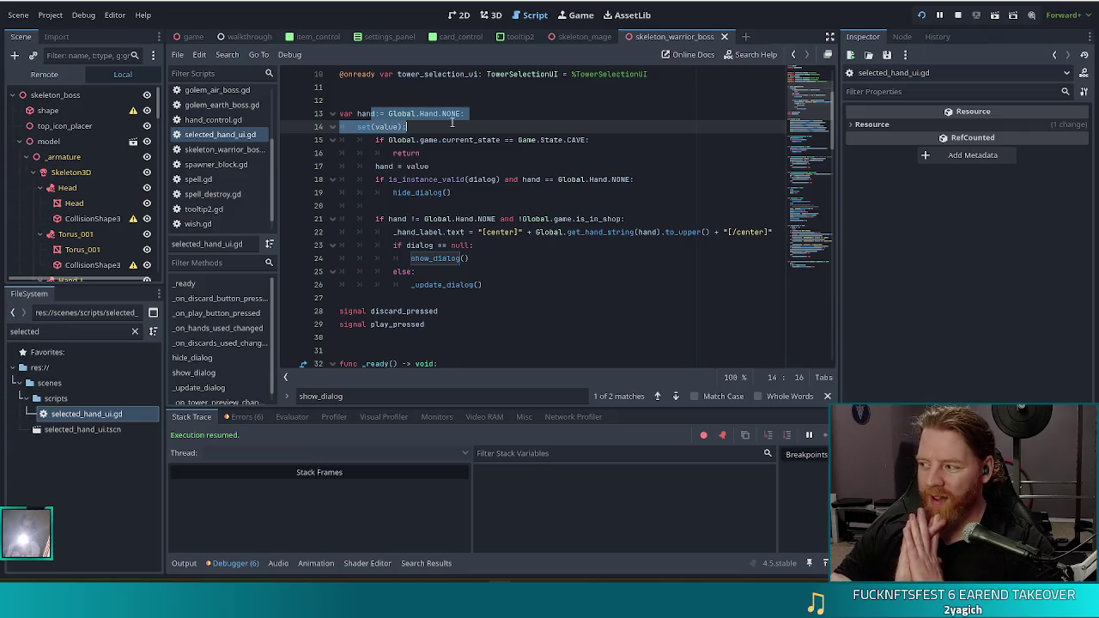
Search all project scripts for 'hand_ui.show', which returns no matches.
{"action": "left_click", "coordinate": [494, 197]}
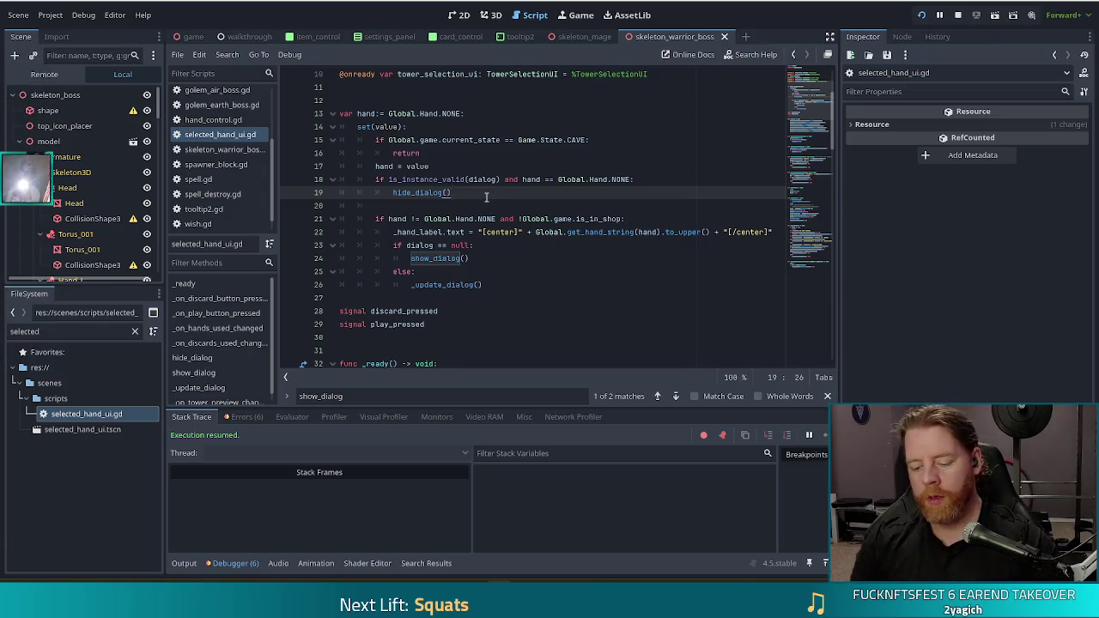
{"action": "key", "text": "ctrl+shift+f"}
{"action": "type", "text": "hand_ui.show"}
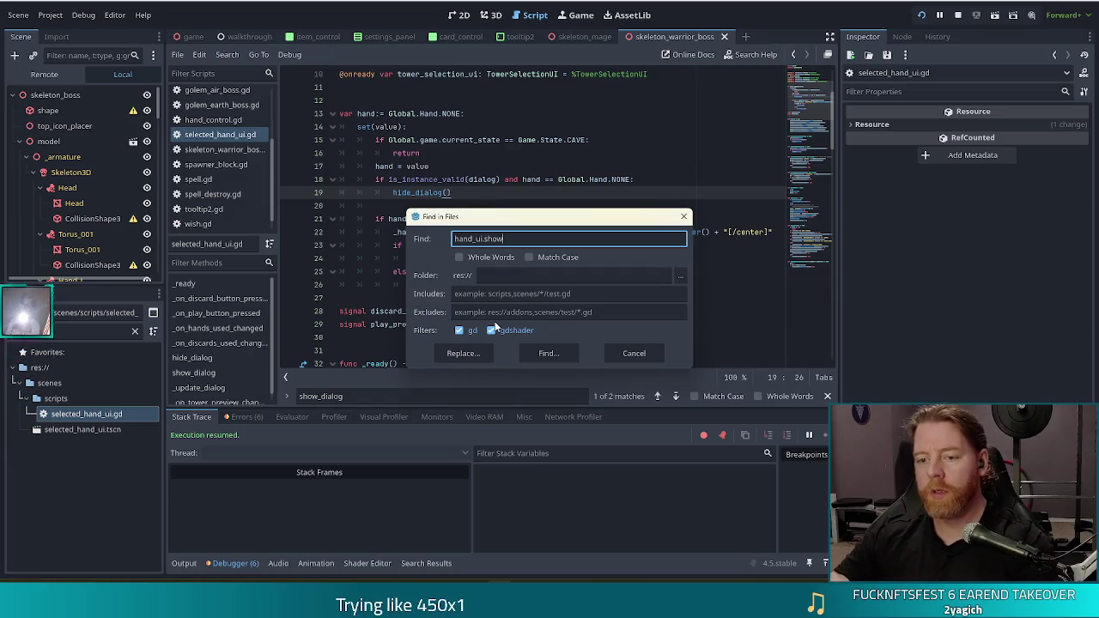
{"action": "left_click", "coordinate": [542, 354]}
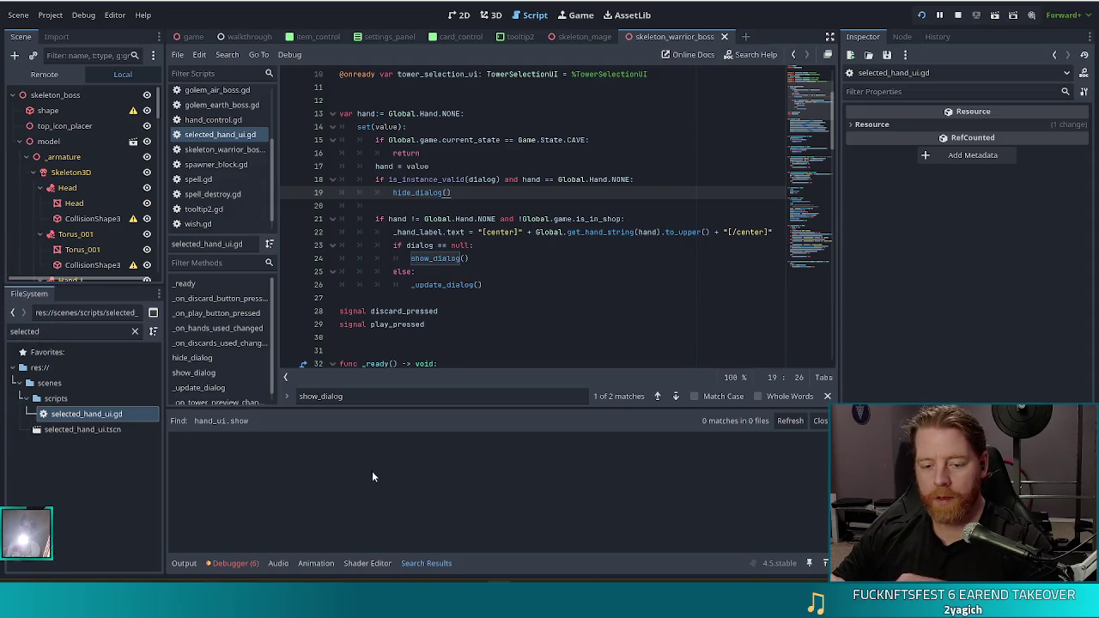
Check the Debugger's Errors and Stack Trace tabs, then show the Output log.
{"action": "left_click", "coordinate": [247, 417]}
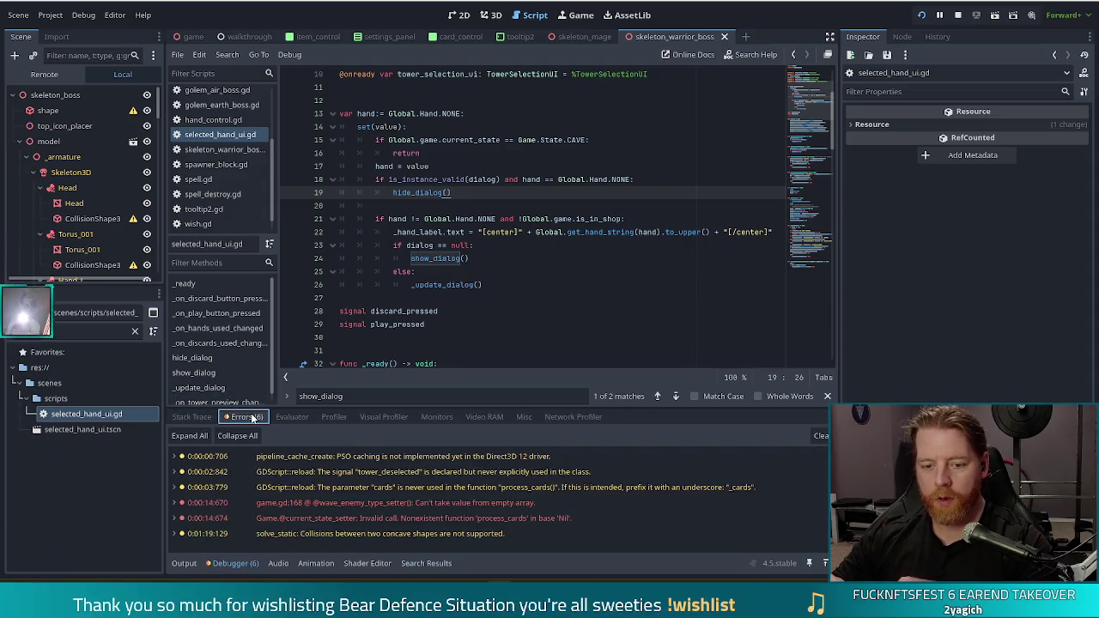
{"action": "left_click", "coordinate": [196, 418]}
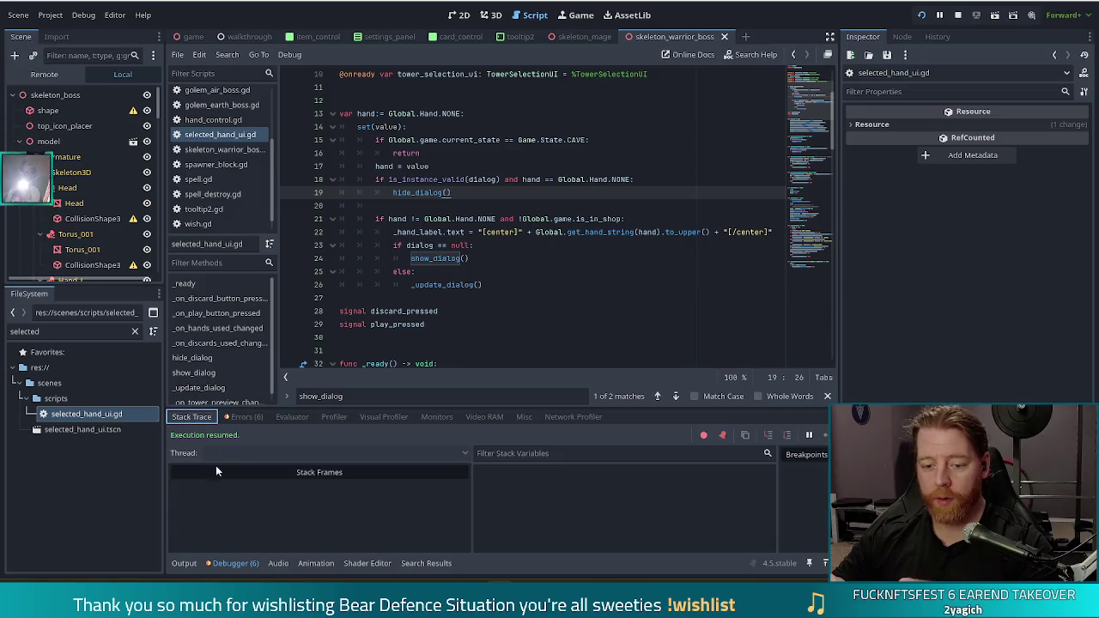
{"action": "left_click", "coordinate": [184, 564]}
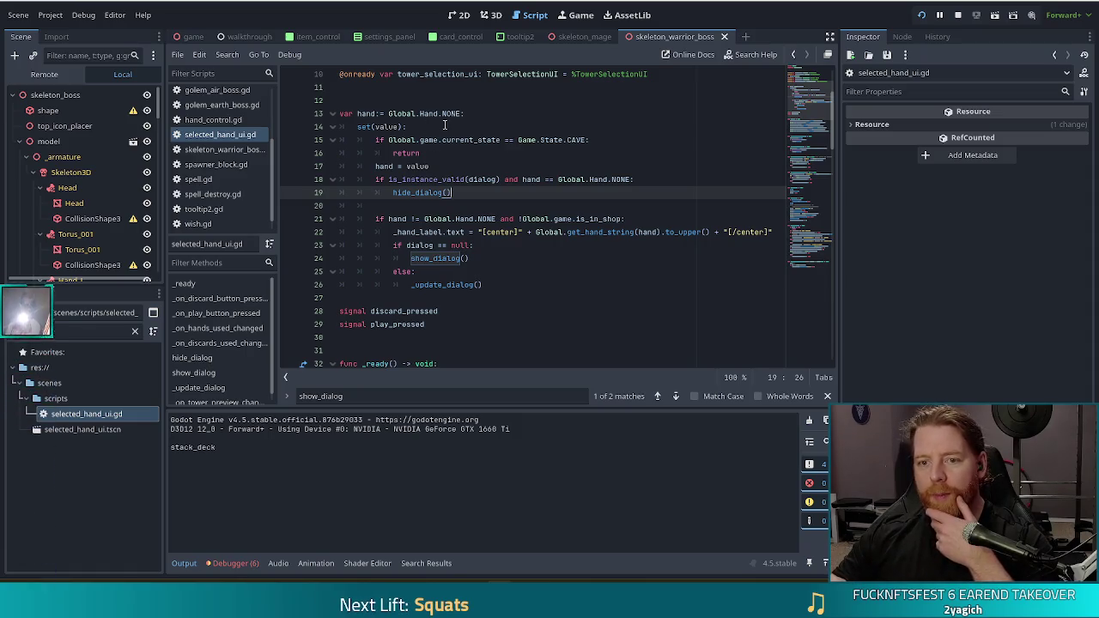
Set a breakpoint on line 24's show_dialog call and continue the game until it pauses there.
{"action": "left_click", "coordinate": [464, 113]}
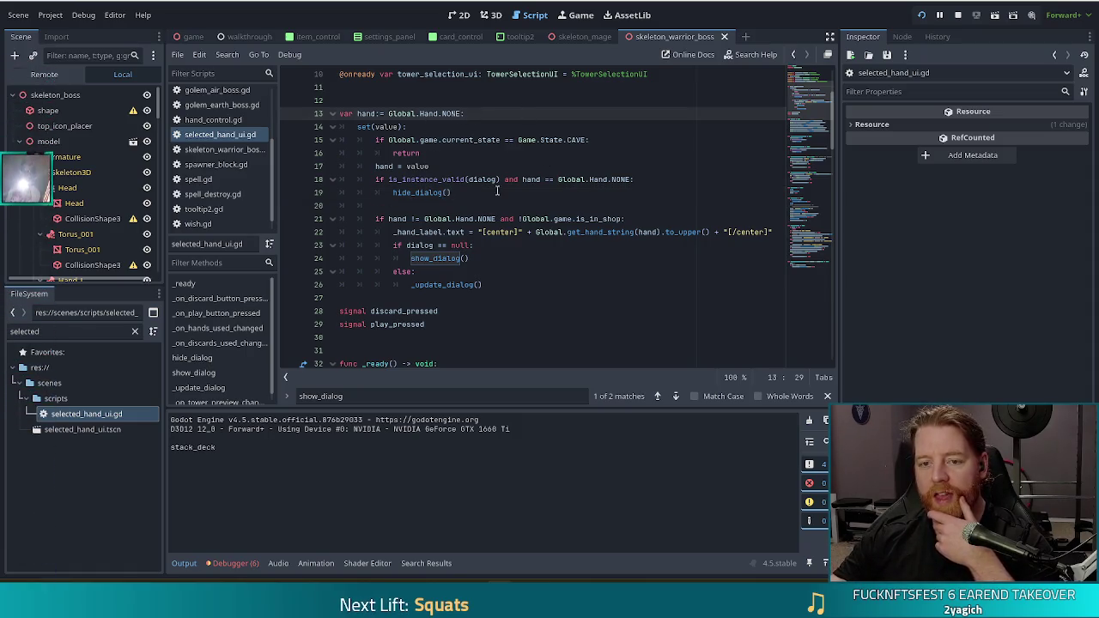
{"action": "mouse_move", "coordinate": [447, 230]}
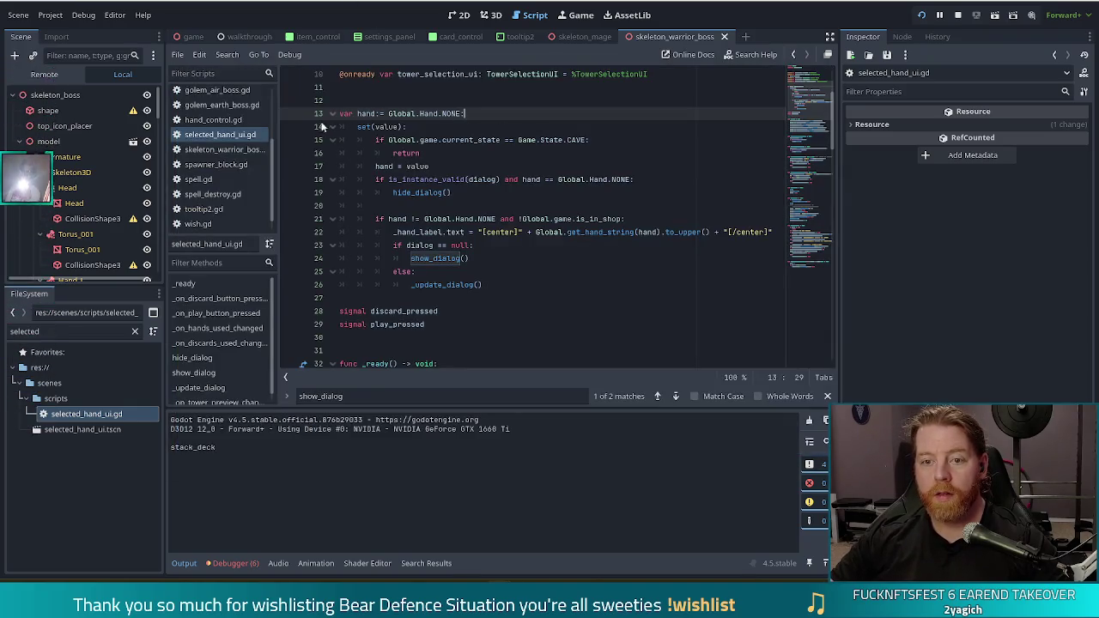
{"action": "left_click", "coordinate": [289, 259]}
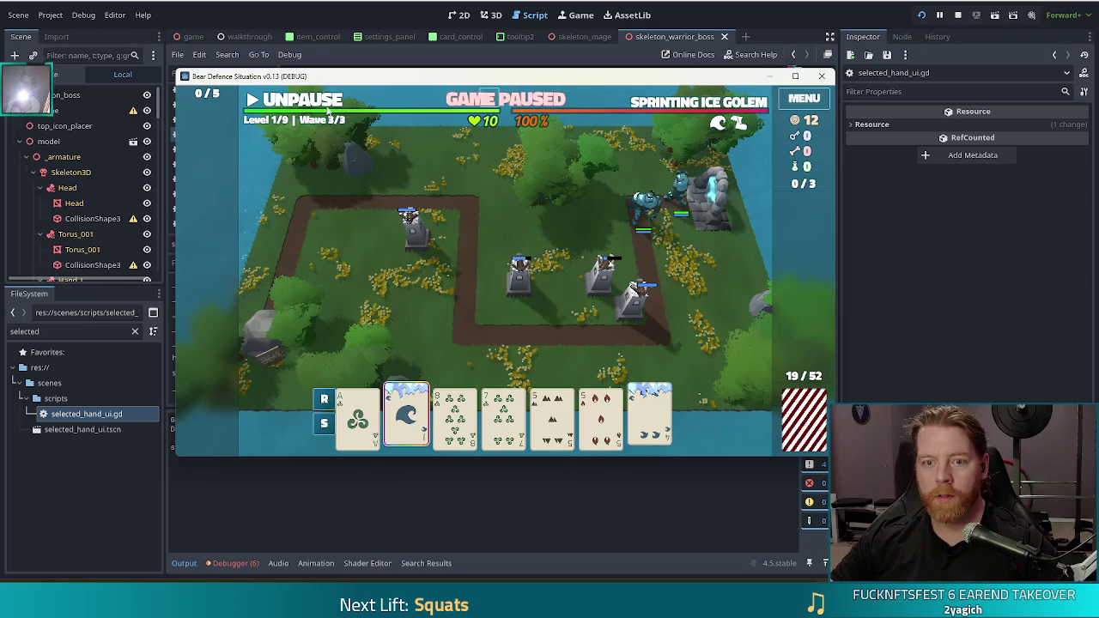
{"action": "left_click", "coordinate": [311, 100]}
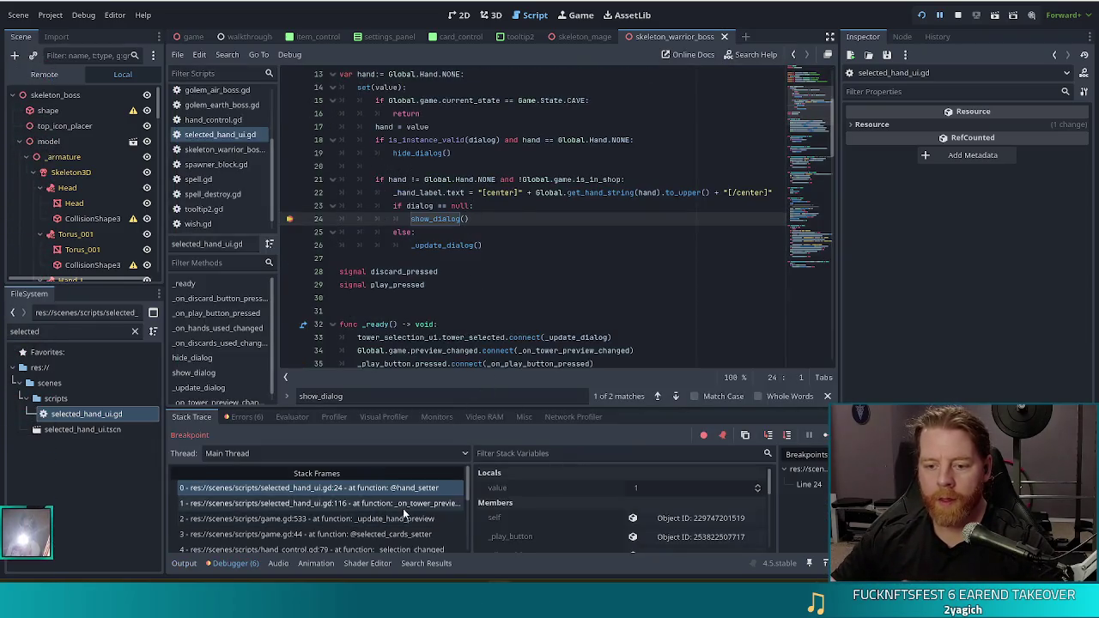
Walk down the stack frames from _on_tower_preview_changed through card, golem_ice_boss and game.gd line 19.
{"action": "left_click", "coordinate": [404, 506]}
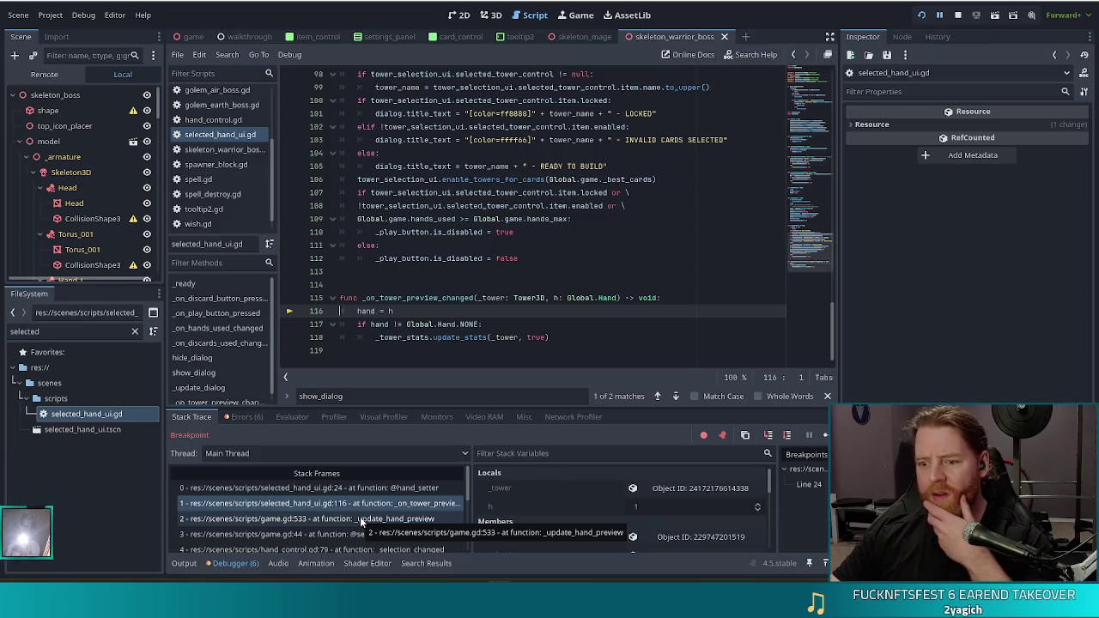
{"action": "left_click", "coordinate": [360, 517]}
{"action": "left_click", "coordinate": [391, 534]}
{"action": "scroll", "coordinate": [423, 519], "scroll_direction": "down", "scroll_amount": 4}
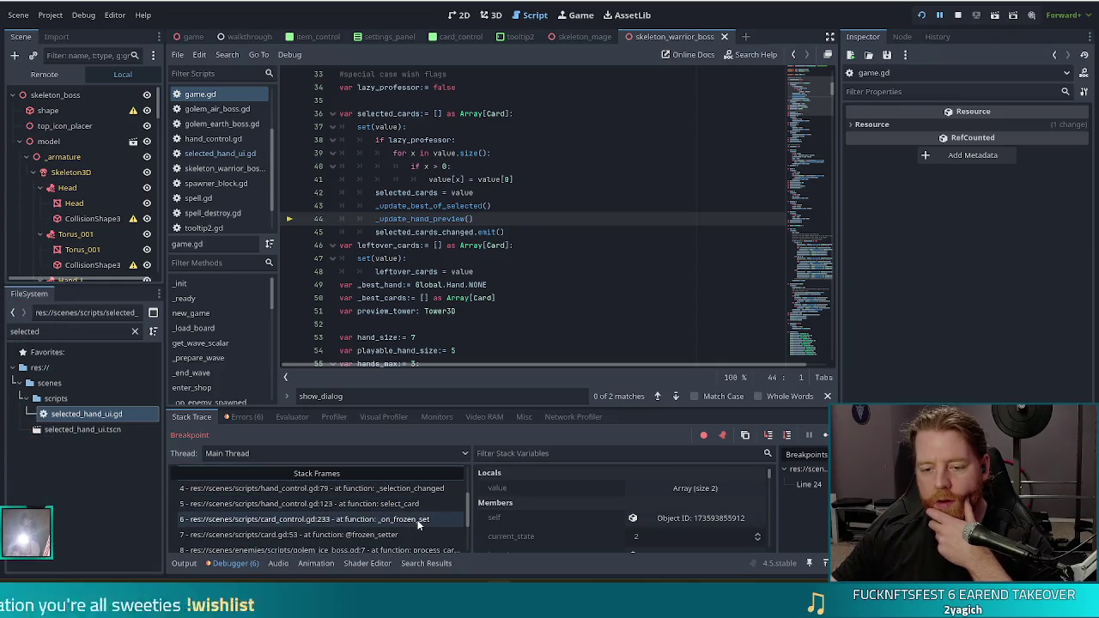
{"action": "left_click", "coordinate": [418, 521]}
{"action": "scroll", "coordinate": [417, 519], "scroll_direction": "down", "scroll_amount": 1}
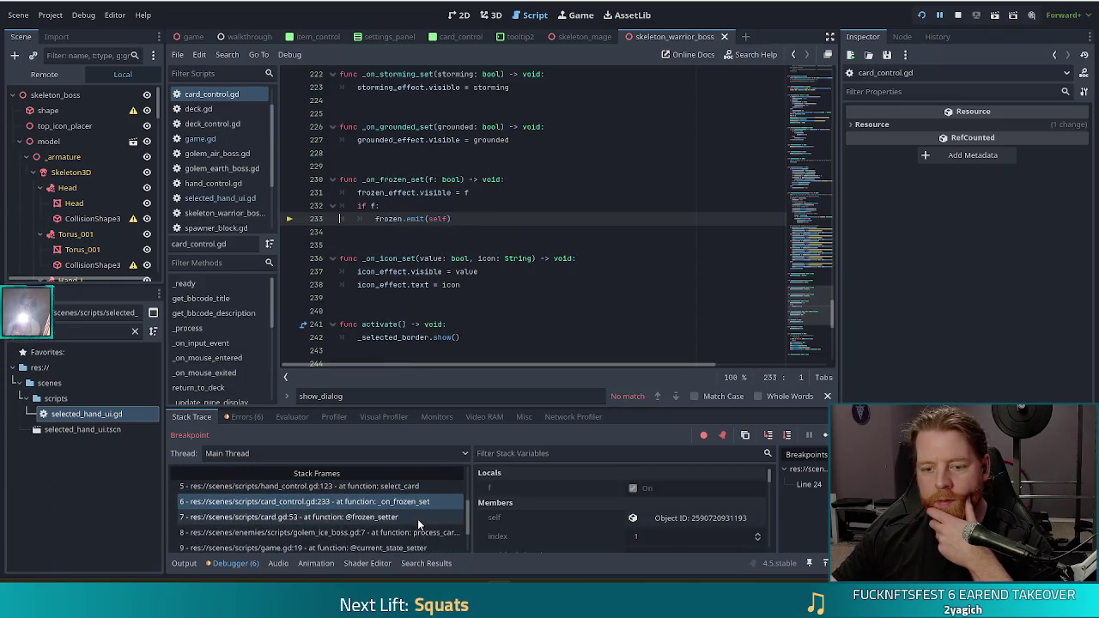
{"action": "left_click", "coordinate": [417, 519]}
{"action": "scroll", "coordinate": [412, 520], "scroll_direction": "down", "scroll_amount": 2}
{"action": "left_click", "coordinate": [410, 521]}
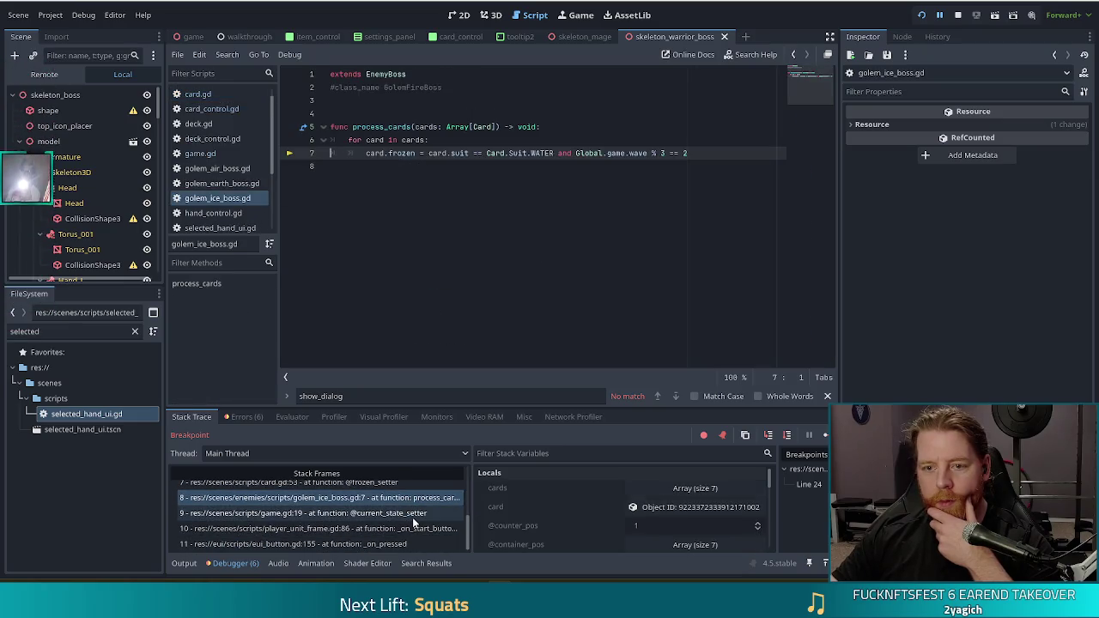
{"action": "left_click", "coordinate": [414, 518]}
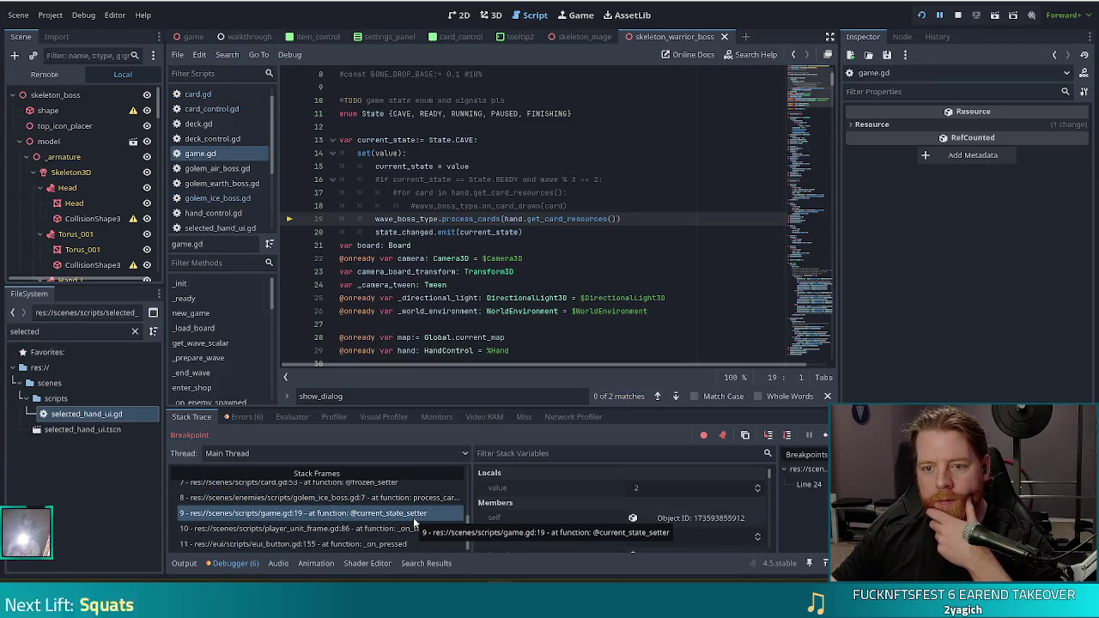
{"action": "left_click", "coordinate": [402, 529]}
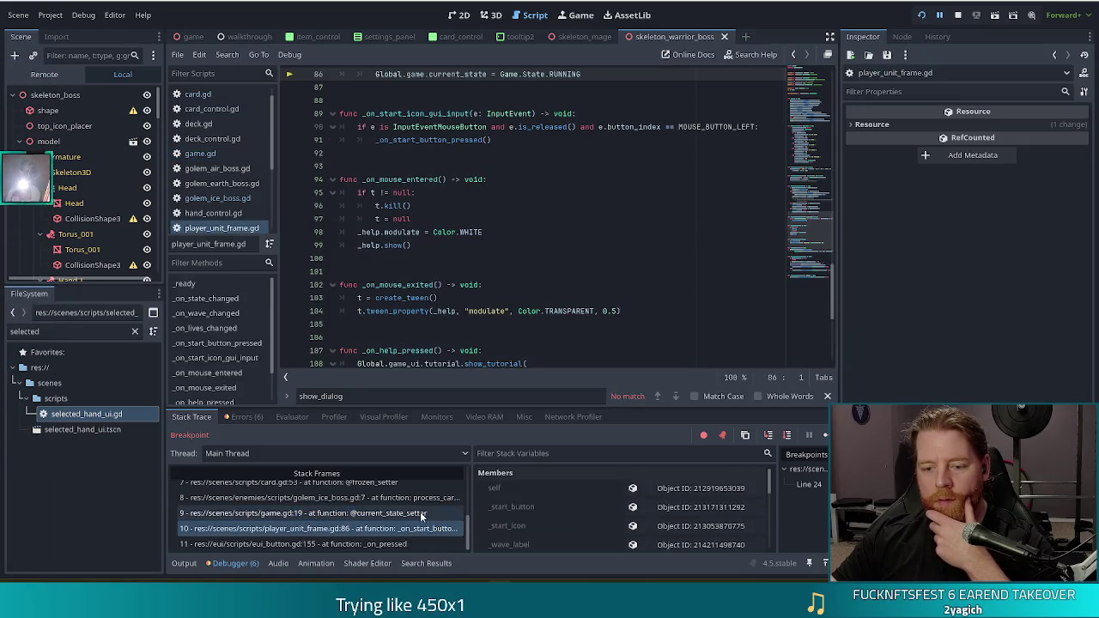
{"action": "left_click", "coordinate": [419, 512]}
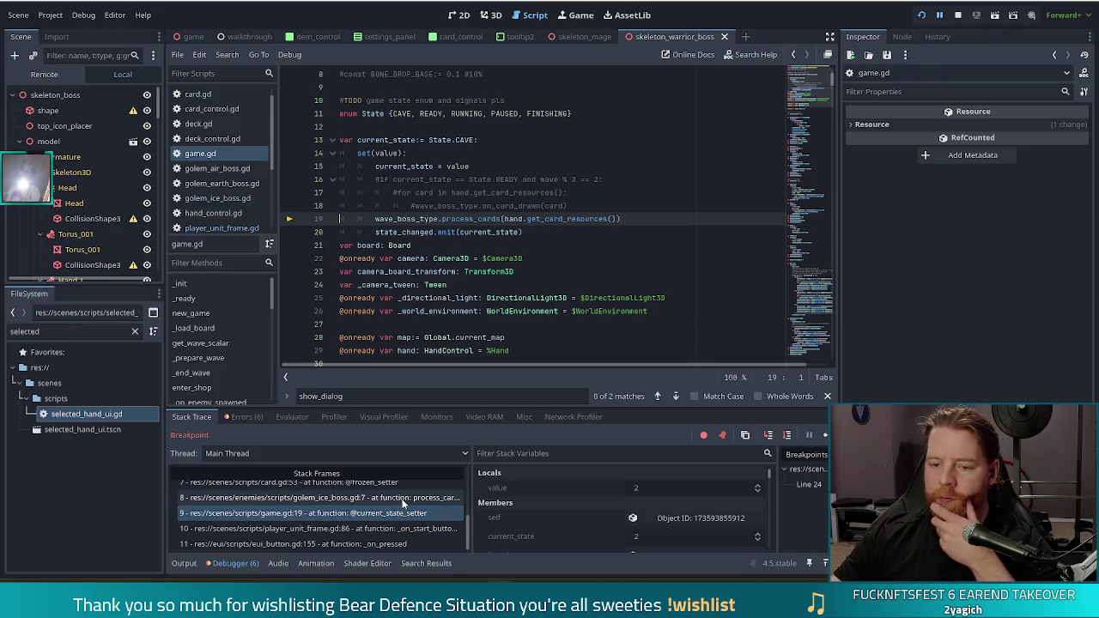
Revisit the hand_control, player_unit_frame and eui_button frames, then select game.gd line 19's process_cards call.
{"action": "left_click", "coordinate": [403, 498]}
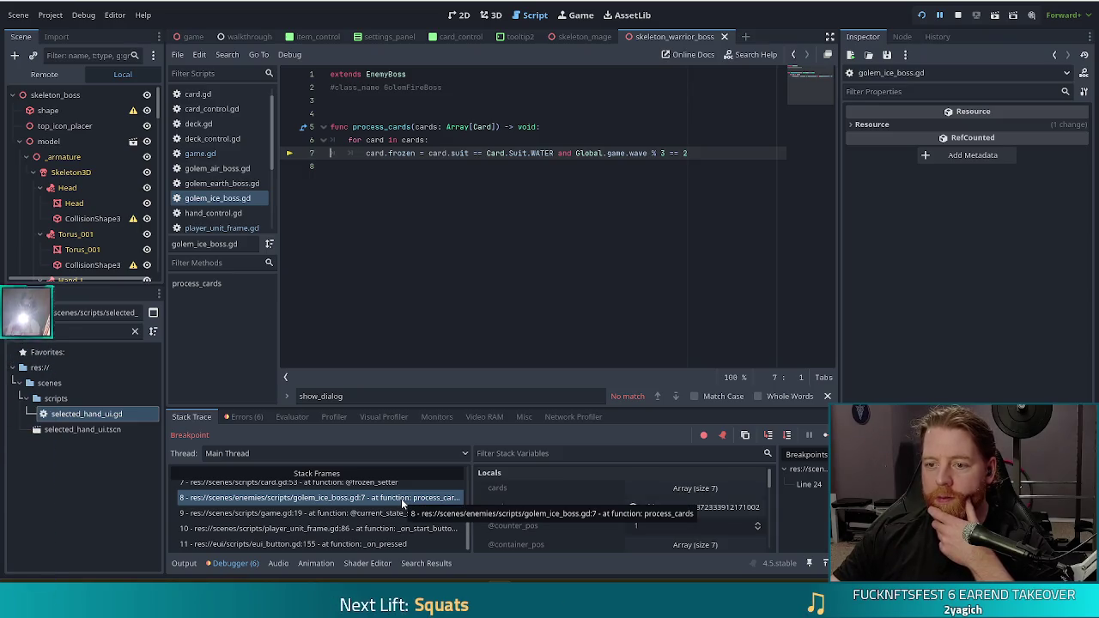
{"action": "left_click", "coordinate": [348, 484]}
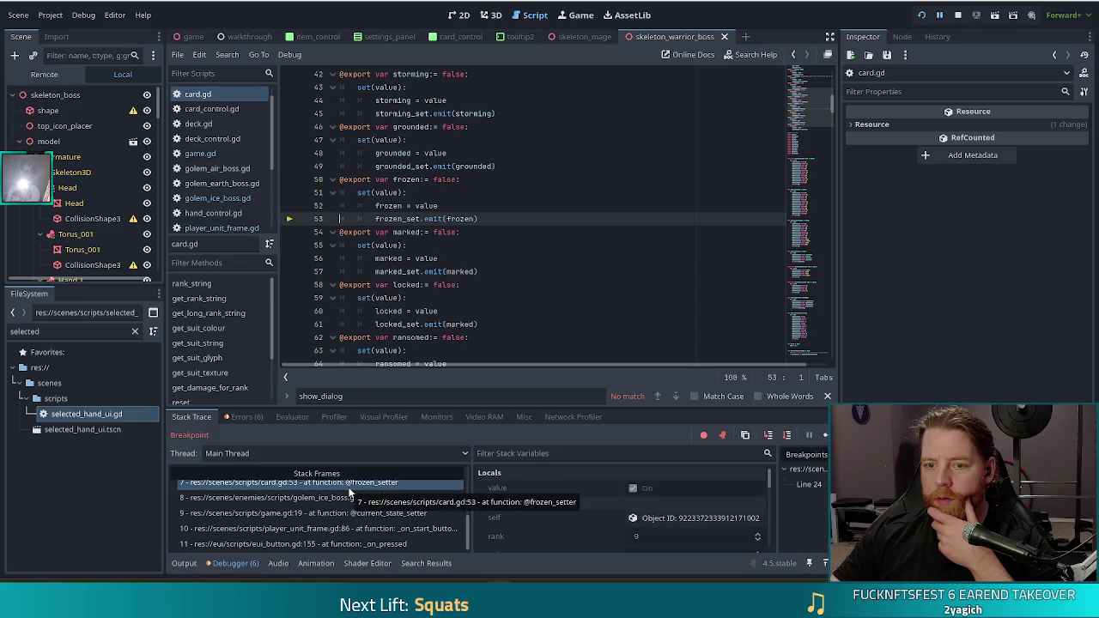
{"action": "scroll", "coordinate": [375, 492], "scroll_direction": "up", "scroll_amount": 2}
{"action": "left_click", "coordinate": [386, 491]}
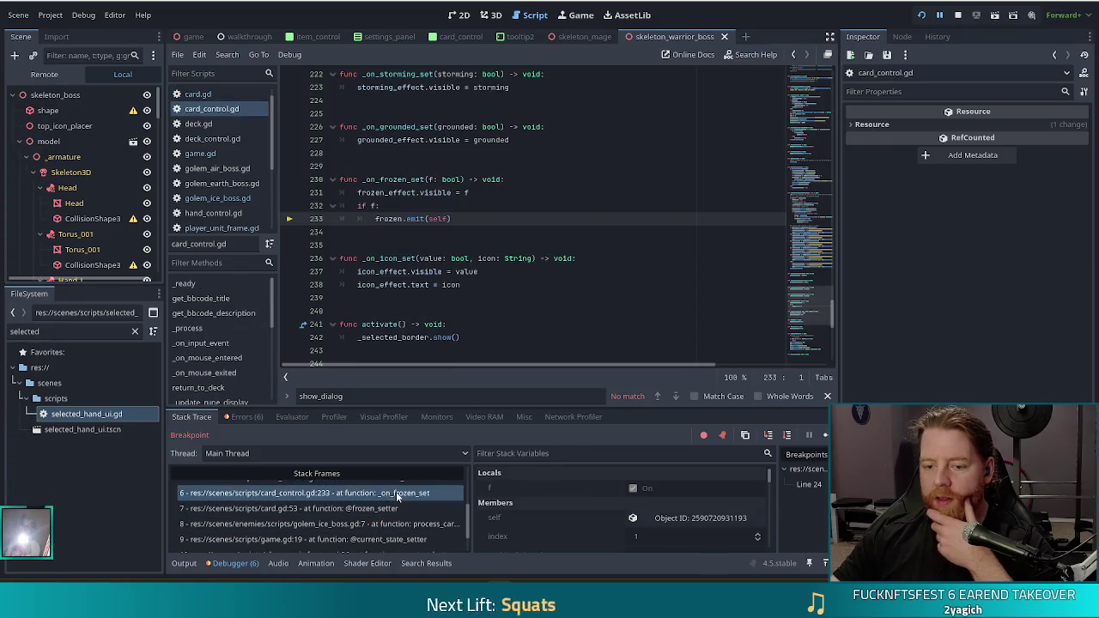
{"action": "left_click", "coordinate": [393, 494]}
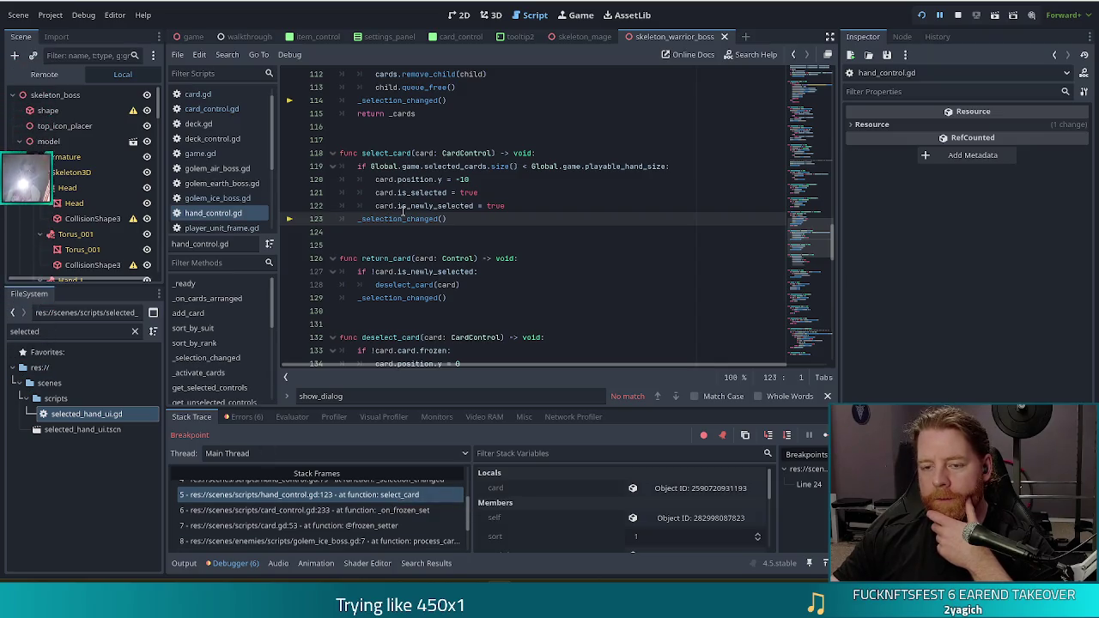
{"action": "mouse_move", "coordinate": [403, 211]}
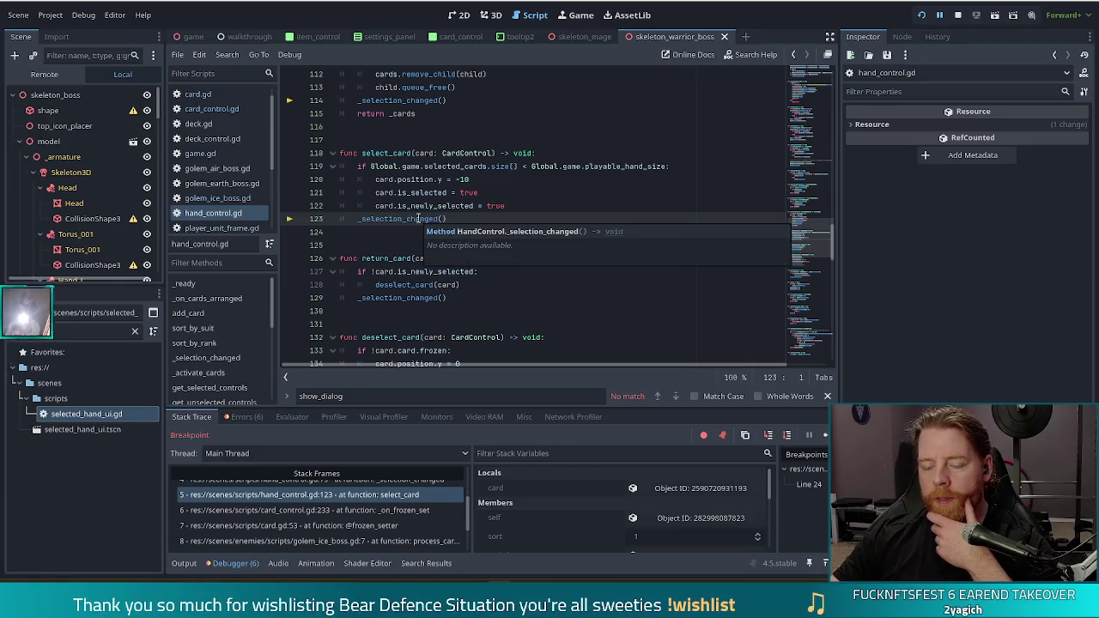
{"action": "scroll", "coordinate": [328, 509], "scroll_direction": "down", "scroll_amount": 2}
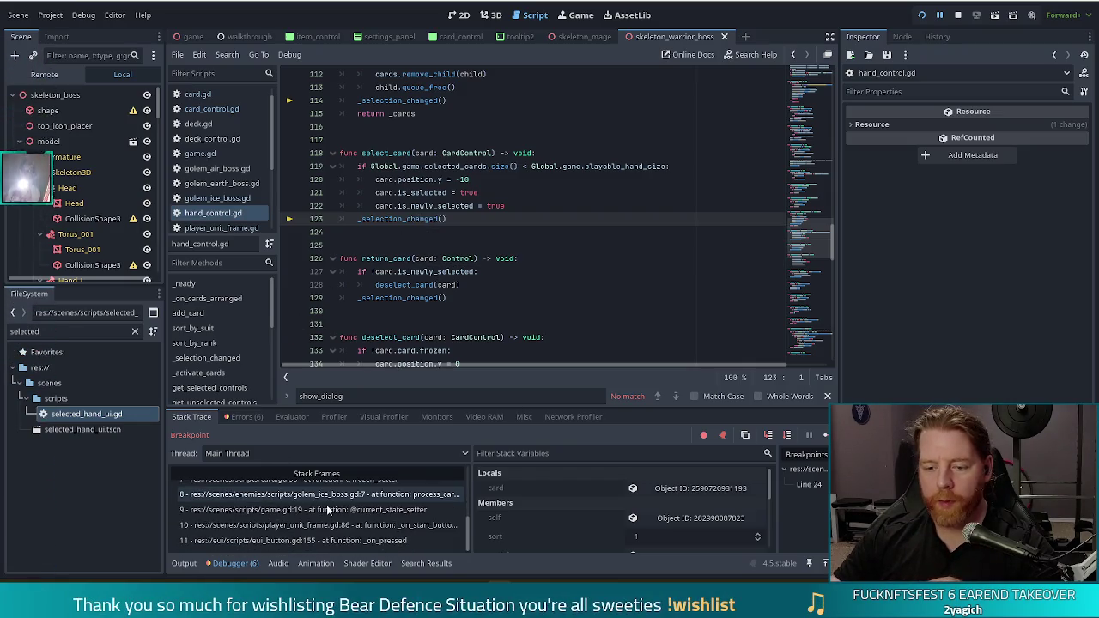
{"action": "left_click", "coordinate": [344, 525]}
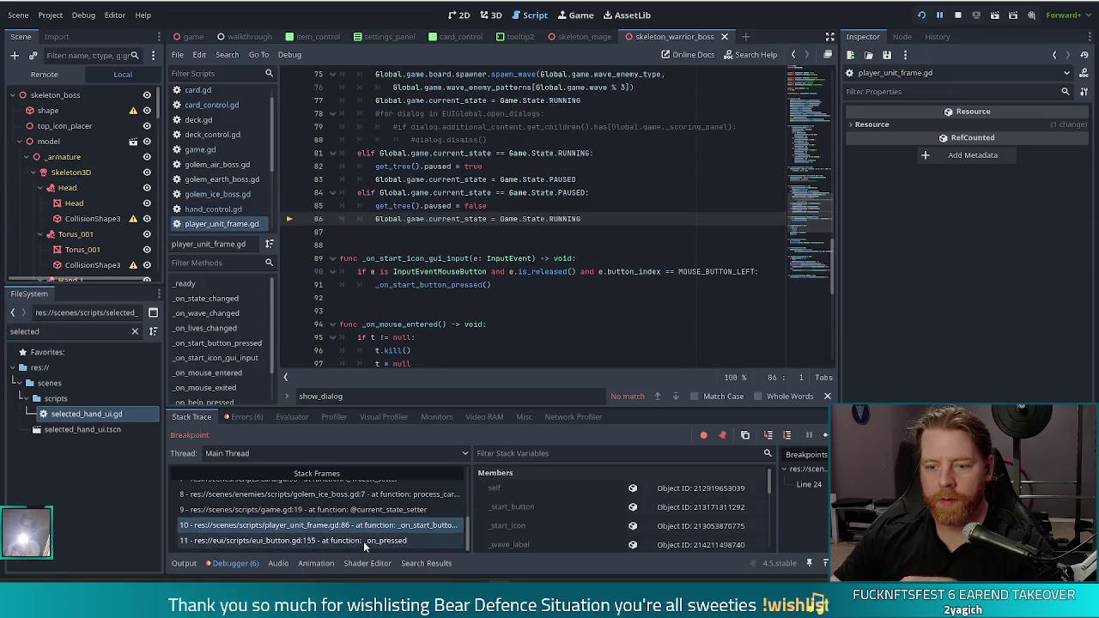
{"action": "left_click", "coordinate": [366, 541]}
{"action": "left_click", "coordinate": [367, 525]}
{"action": "left_click", "coordinate": [369, 512]}
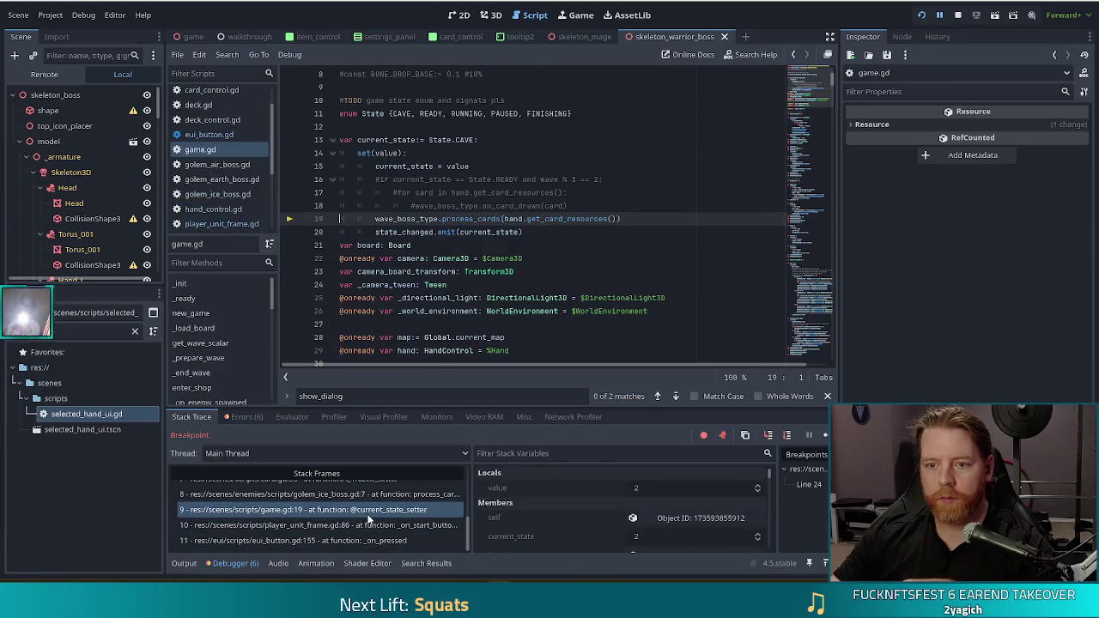
{"action": "left_click", "coordinate": [378, 218]}
{"action": "left_click_drag", "start_coordinate": [375, 219], "coordinate": [633, 220]}
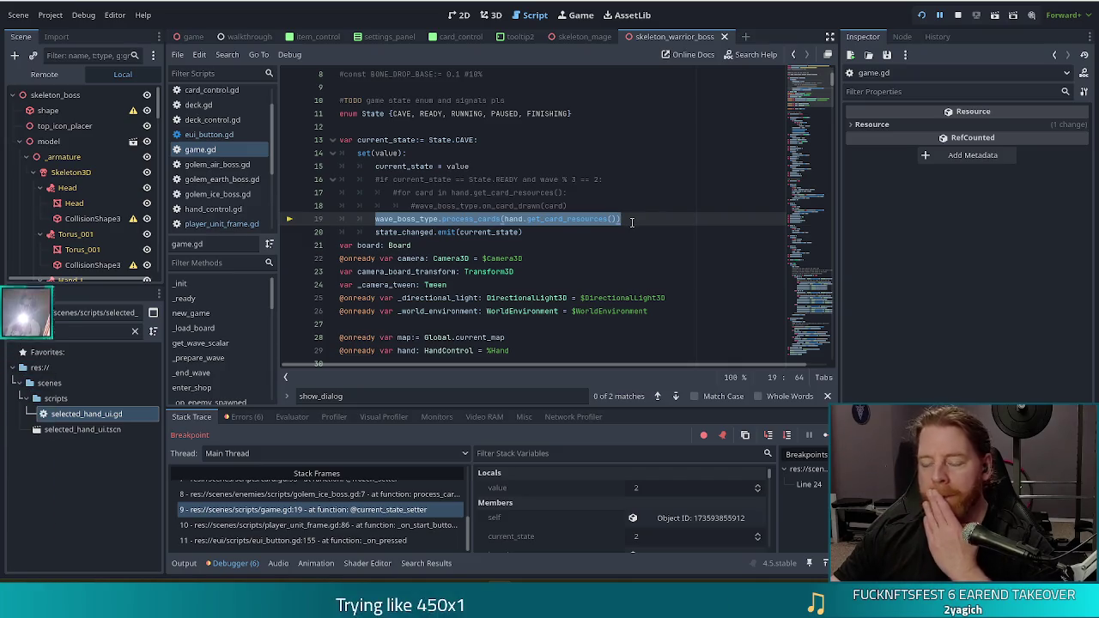
Wrap game.gd's process_cards call in 'if current_state == State.READY:' and save the script.
{"action": "left_click", "coordinate": [584, 207]}
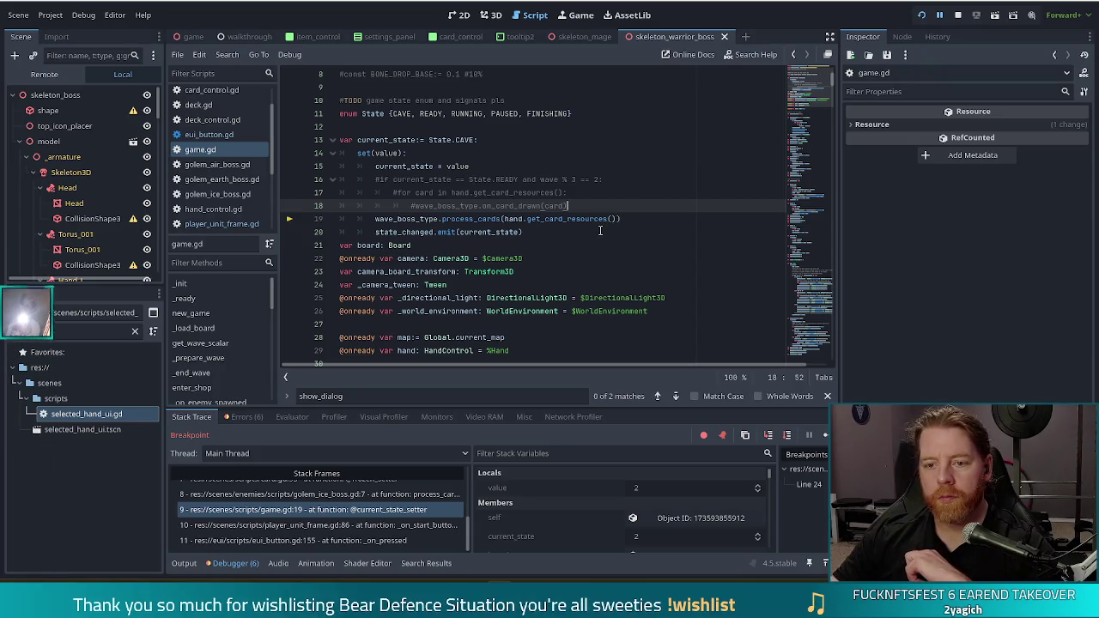
{"action": "mouse_move", "coordinate": [606, 223]}
{"action": "key", "text": "Return"}
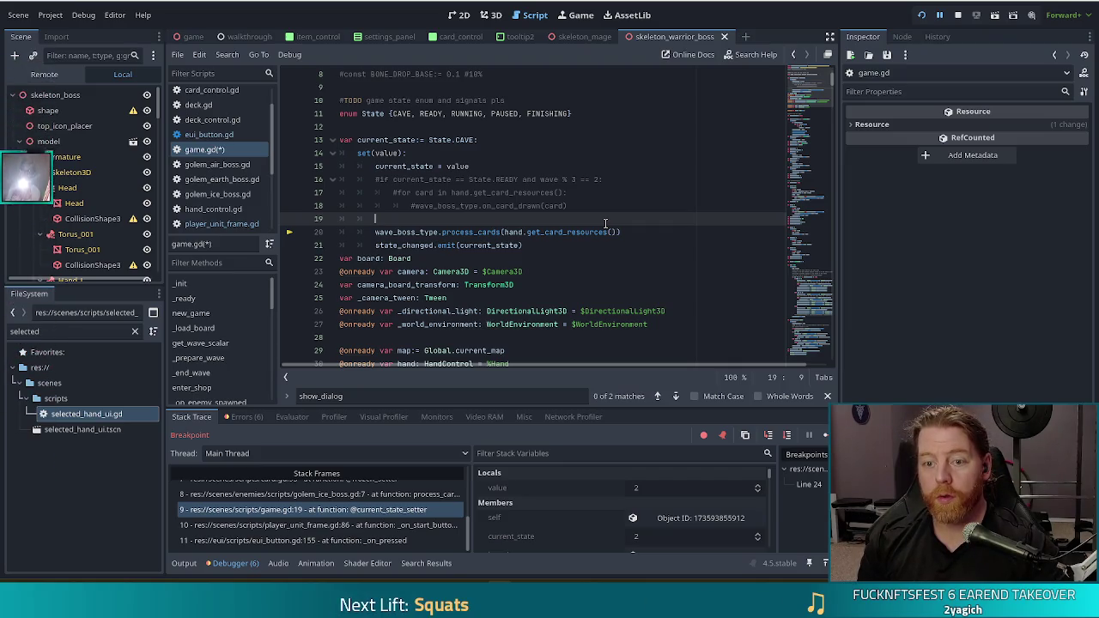
{"action": "type", "text": "if current_state "}
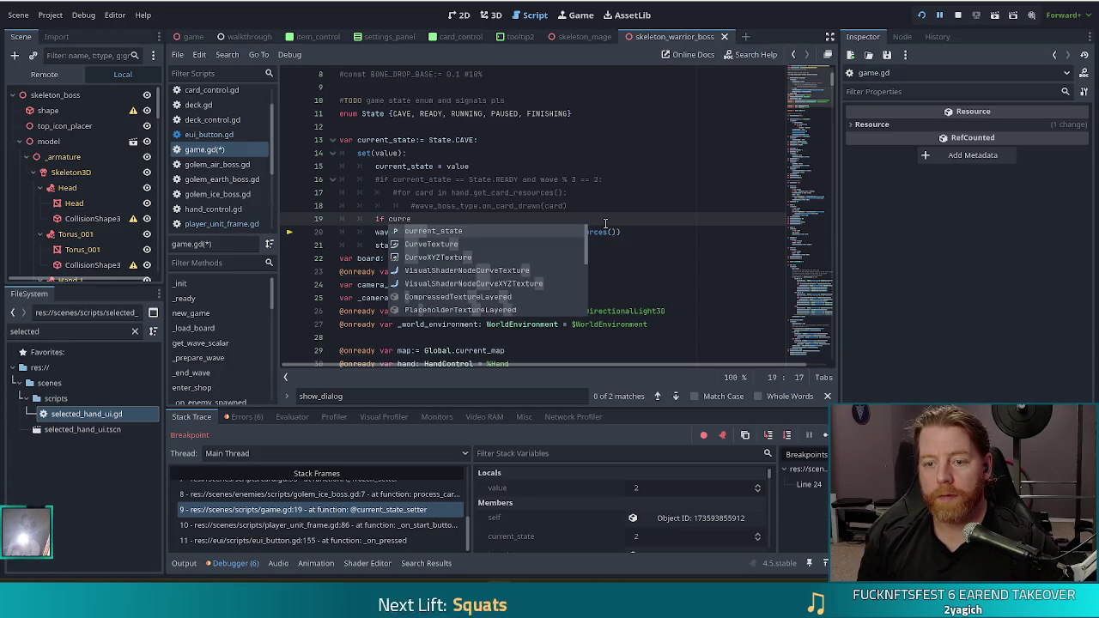
{"action": "type", "text": "== State.READY:"}
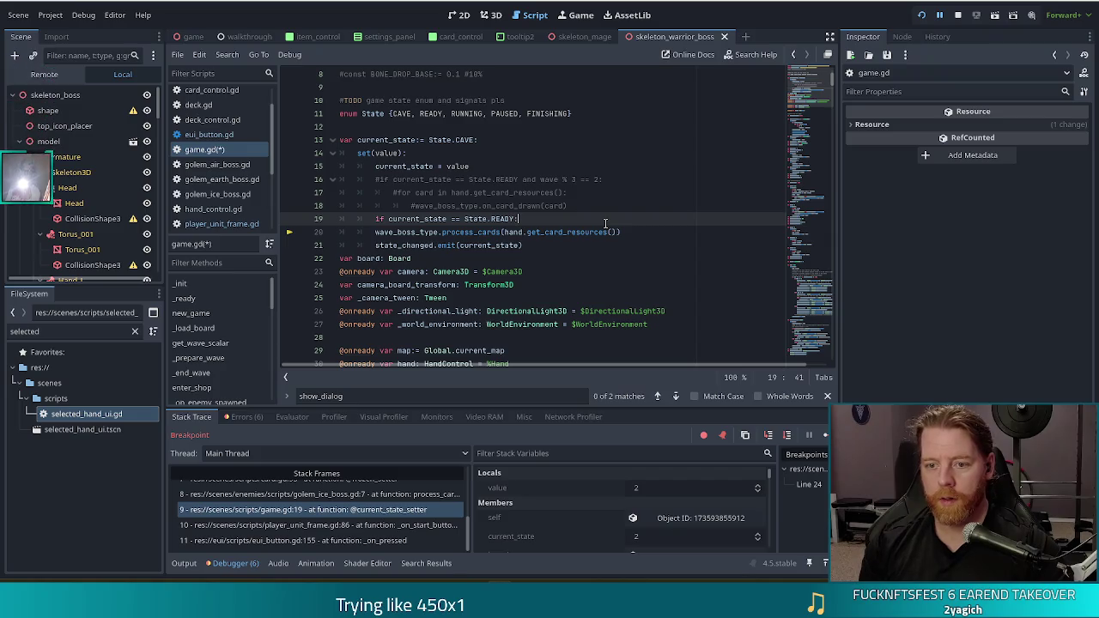
{"action": "key", "text": "Down"}
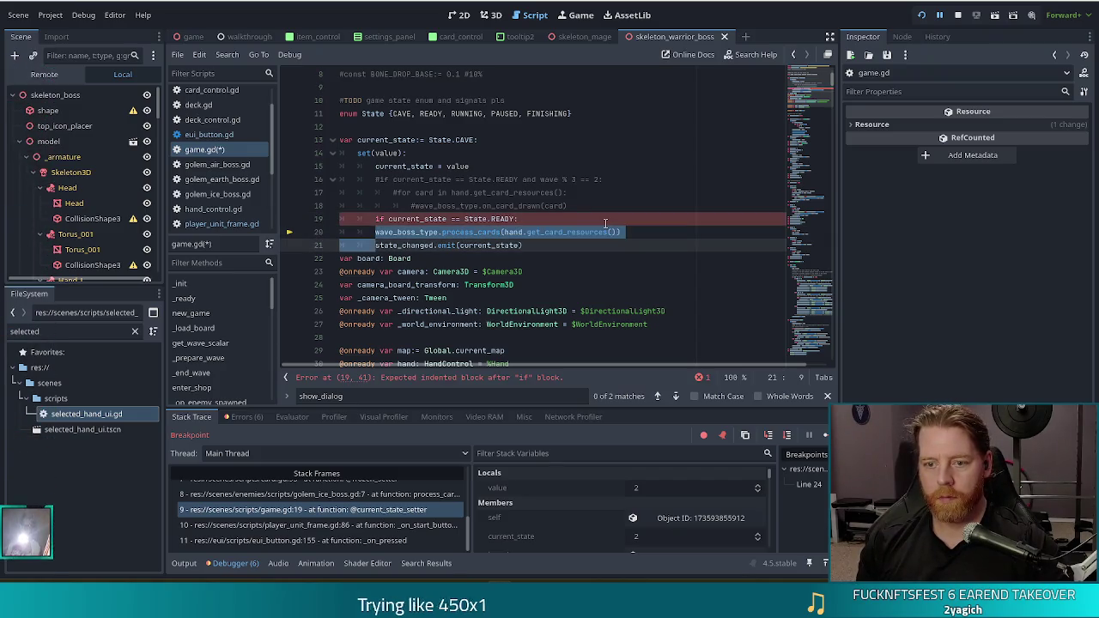
{"action": "key", "text": "Tab"}
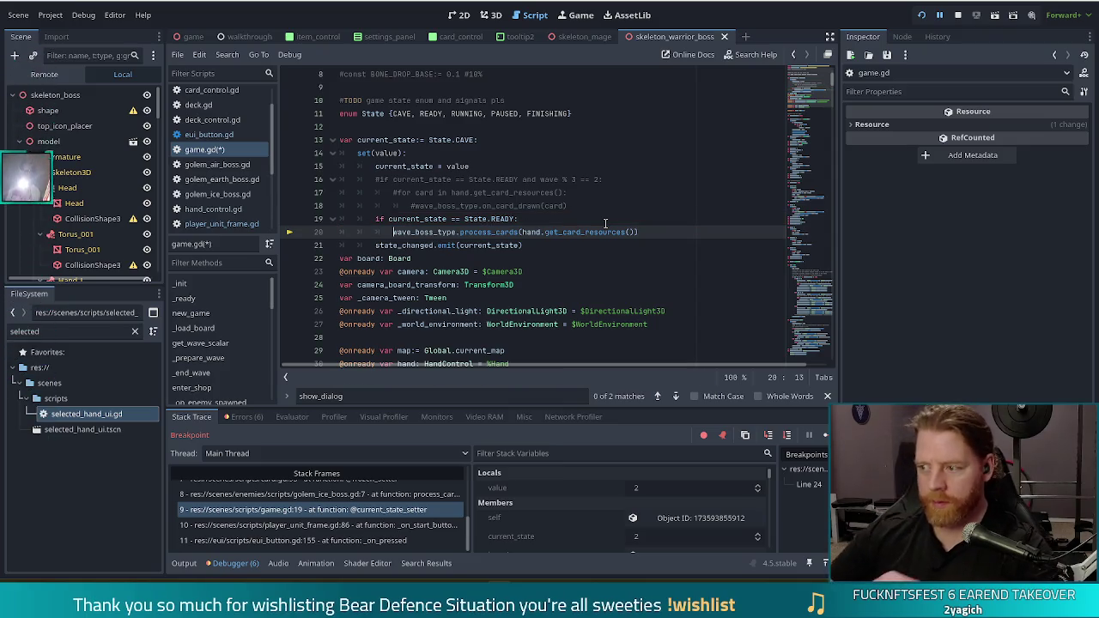
{"action": "key", "text": "ctrl+Right"}
{"action": "key", "text": "ctrl+Right"}
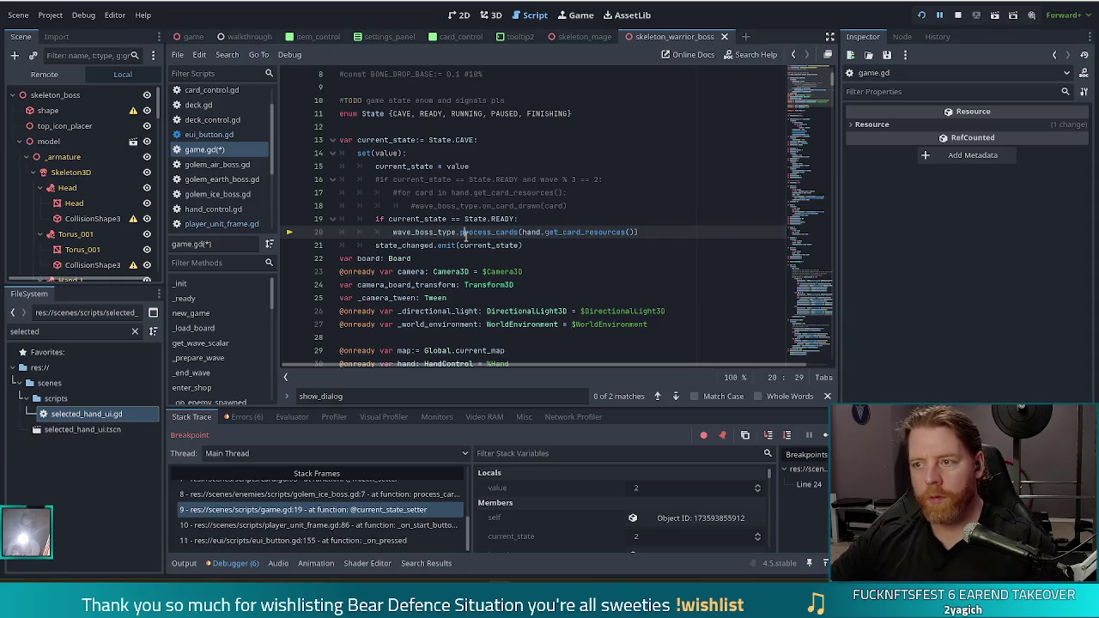
{"action": "left_click", "coordinate": [481, 271]}
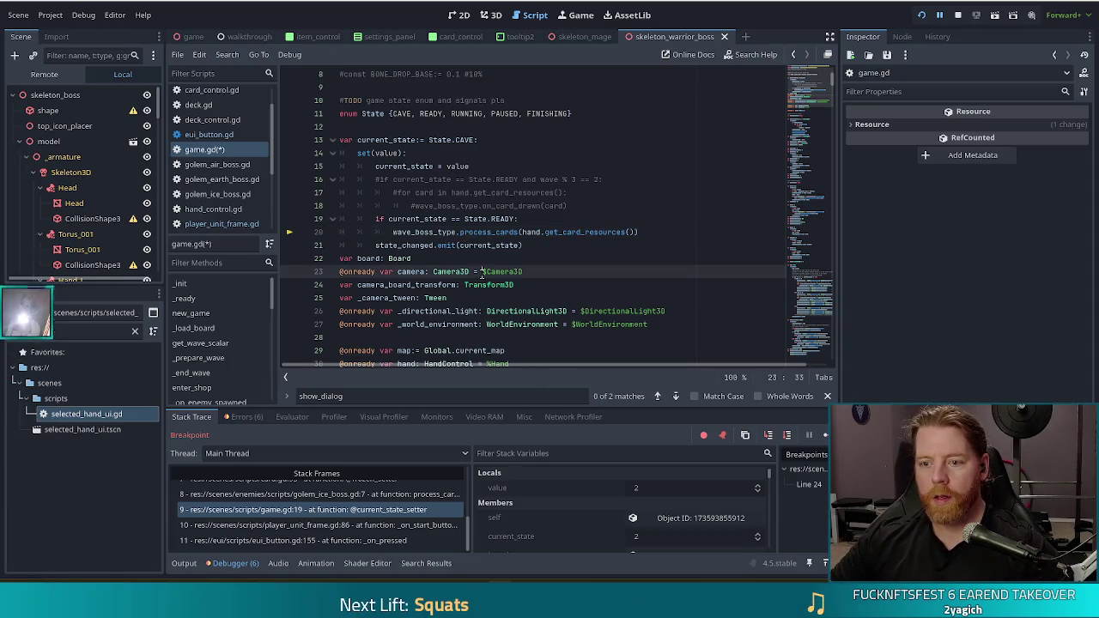
{"action": "key", "text": "ctrl+s"}
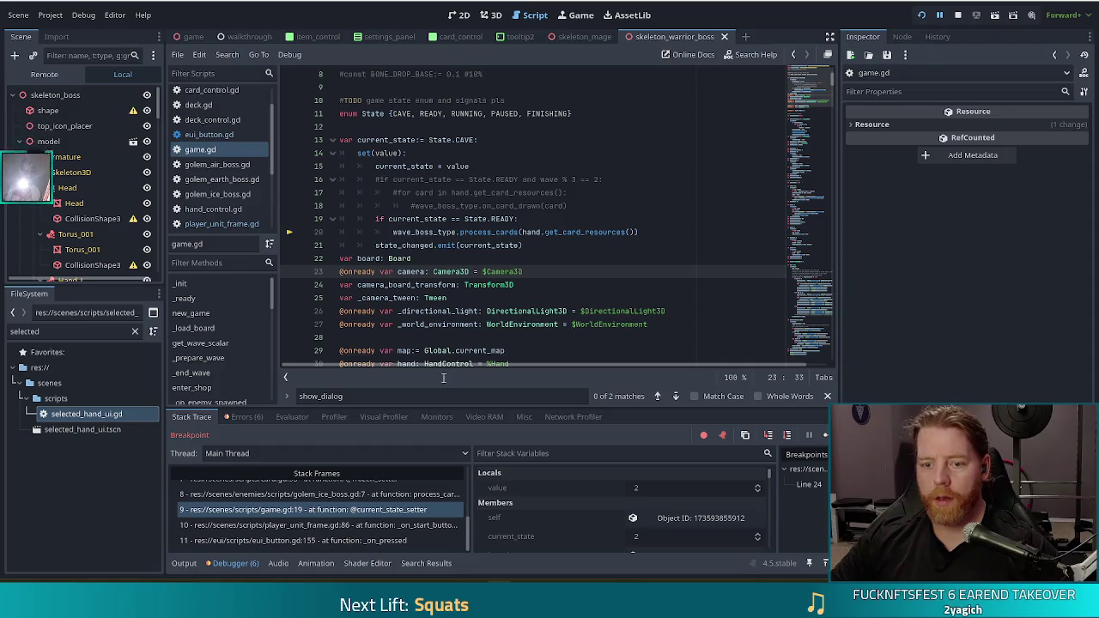
{"action": "scroll", "coordinate": [403, 511], "scroll_direction": "up", "scroll_amount": 3}
{"action": "scroll", "coordinate": [417, 507], "scroll_direction": "up", "scroll_amount": 2}
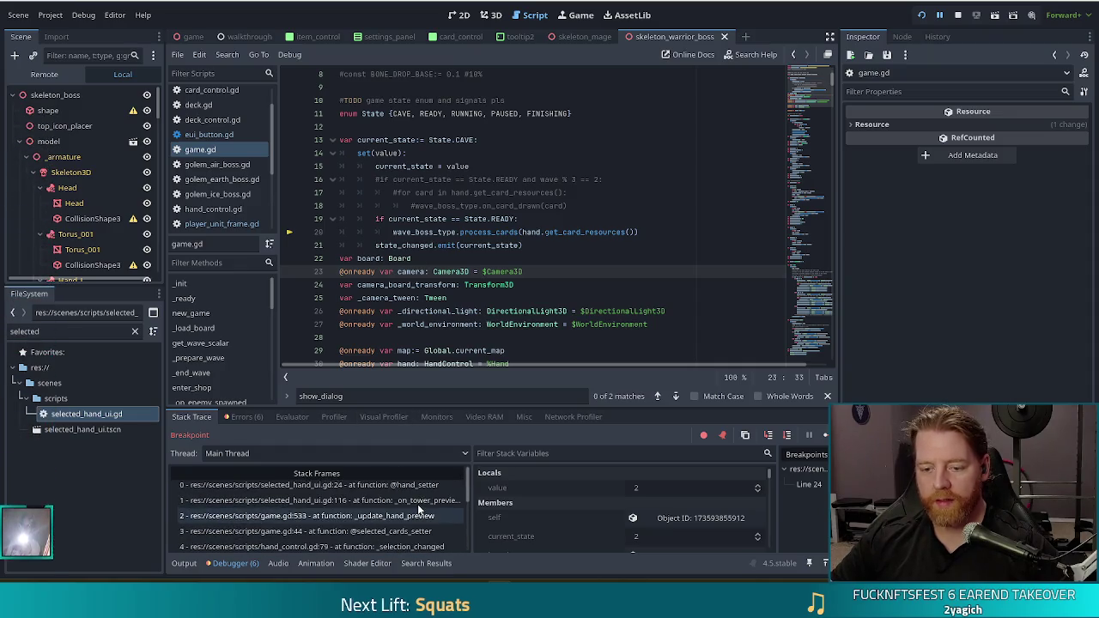
Select the top stack frame, resume execution with F12, and pause the game.
{"action": "left_click", "coordinate": [411, 488]}
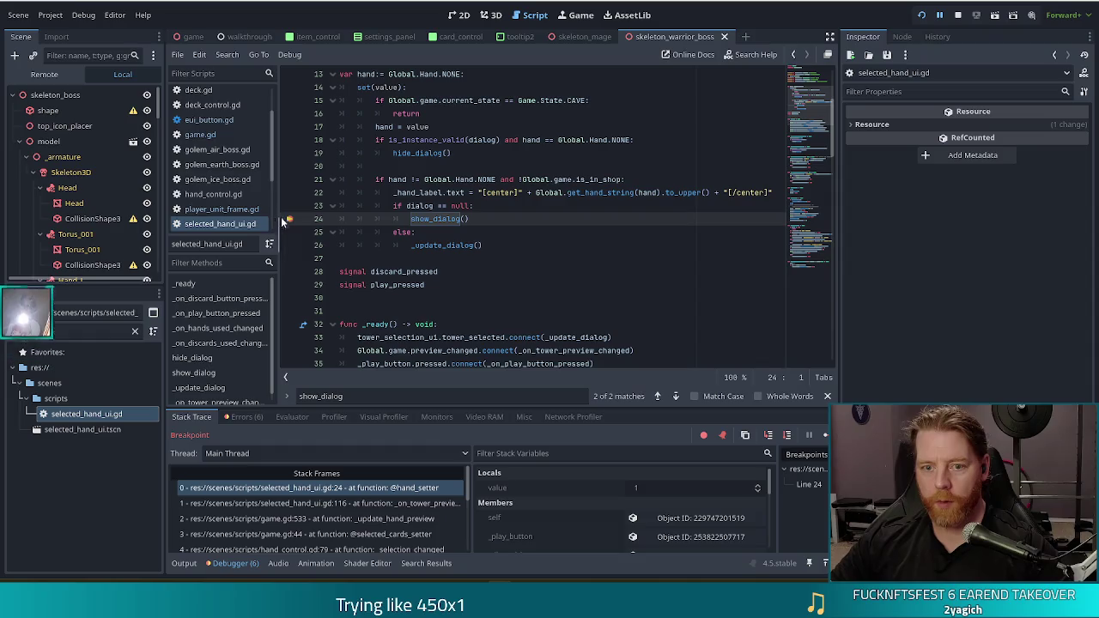
{"action": "key", "text": "F12"}
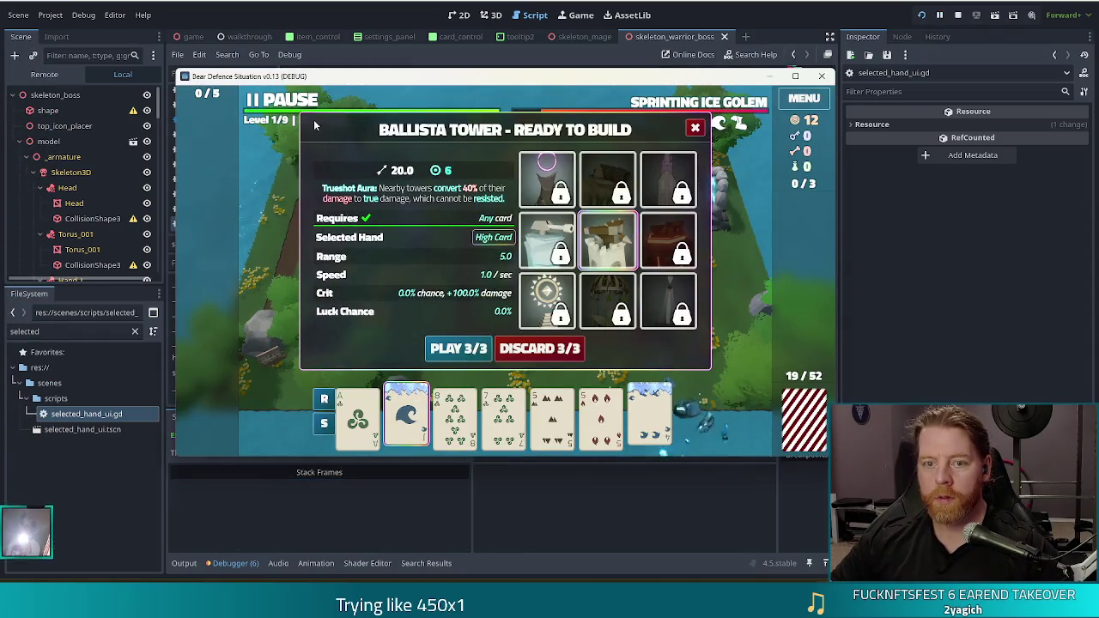
{"action": "key", "text": "space"}
Close the Ballista Tower dialog and toggle PAUSE/UNPAUSE repeatedly, ending unpaused in wave 3.
{"action": "left_click", "coordinate": [697, 128]}
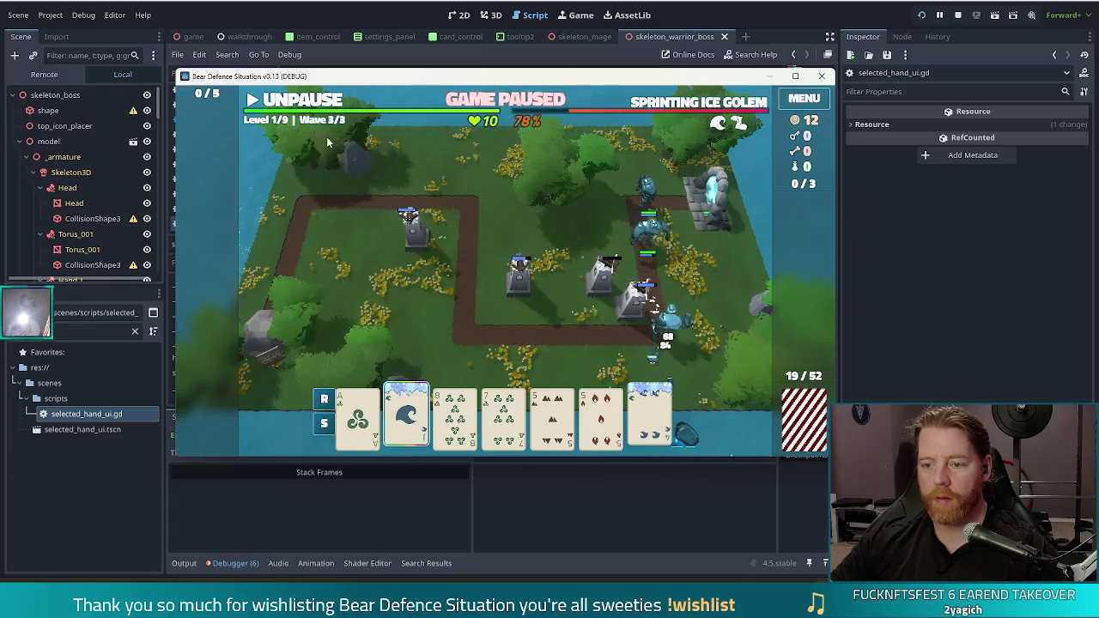
{"action": "left_click", "coordinate": [288, 101]}
{"action": "left_click", "coordinate": [289, 101]}
{"action": "left_click", "coordinate": [289, 101]}
{"action": "left_click", "coordinate": [288, 101]}
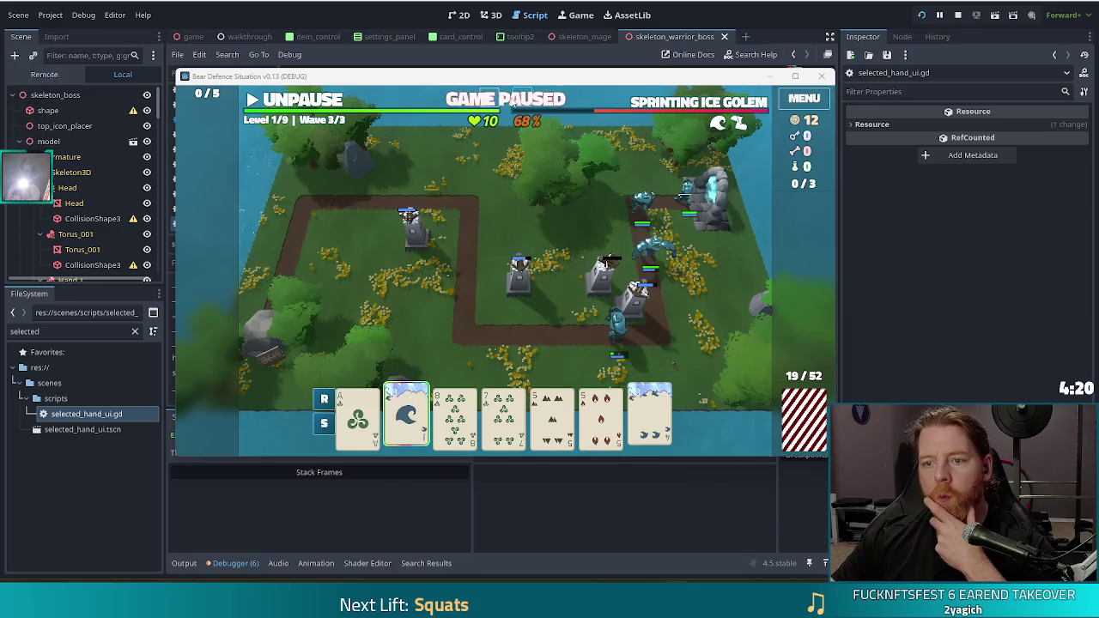
{"action": "left_click", "coordinate": [303, 102]}
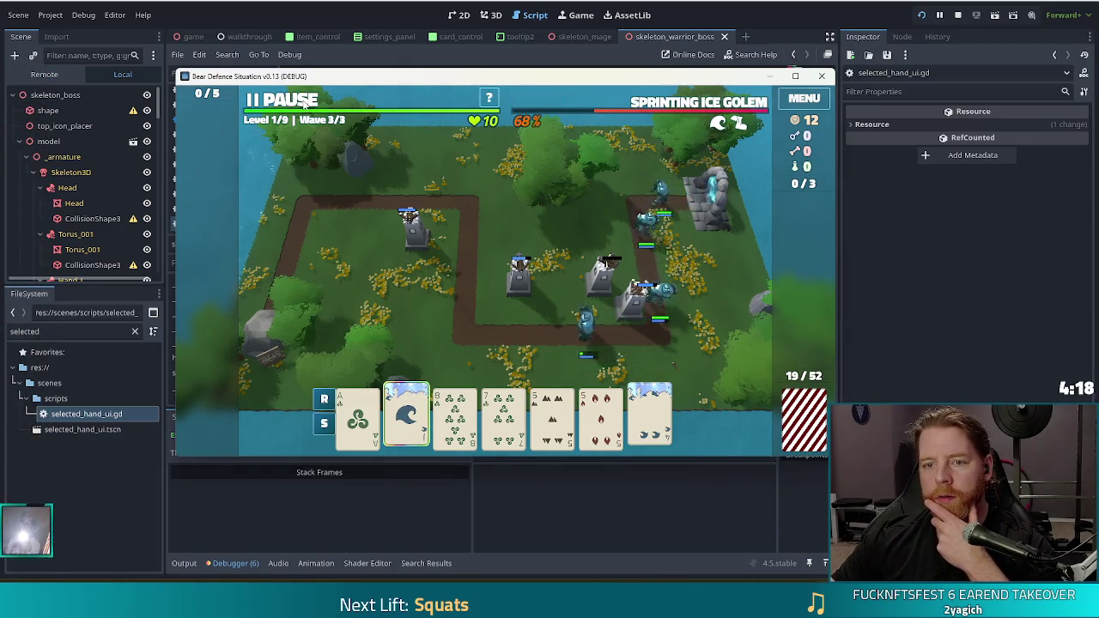
Pause the game via PAUSE/UNPAUSE and return to the selected_hand_ui.gd script editor.
{"action": "left_click", "coordinate": [302, 102]}
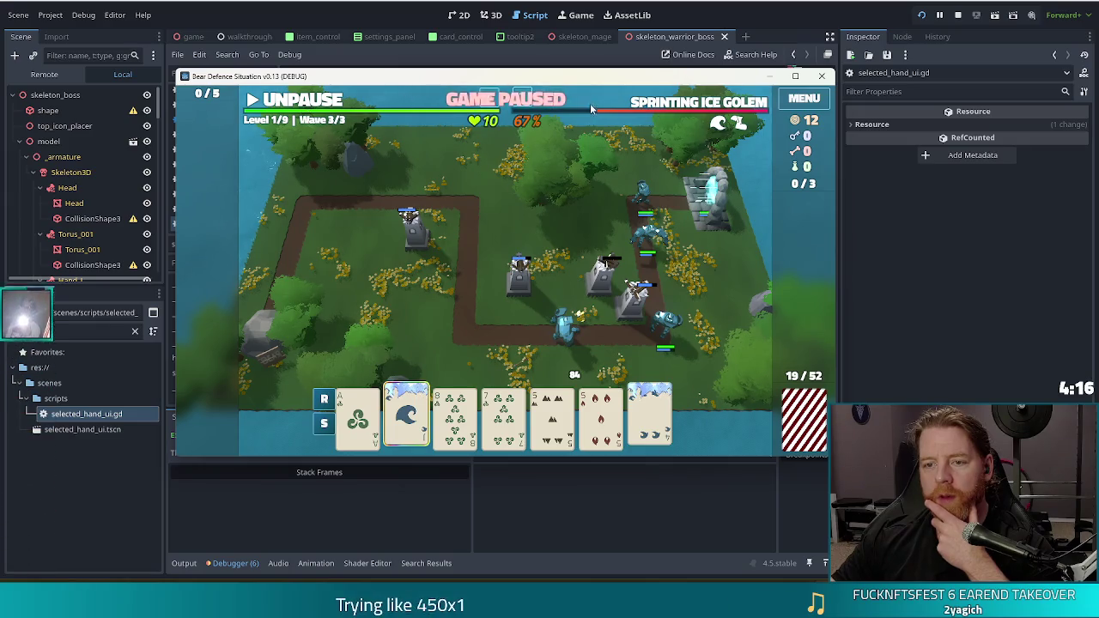
{"action": "mouse_move", "coordinate": [407, 416]}
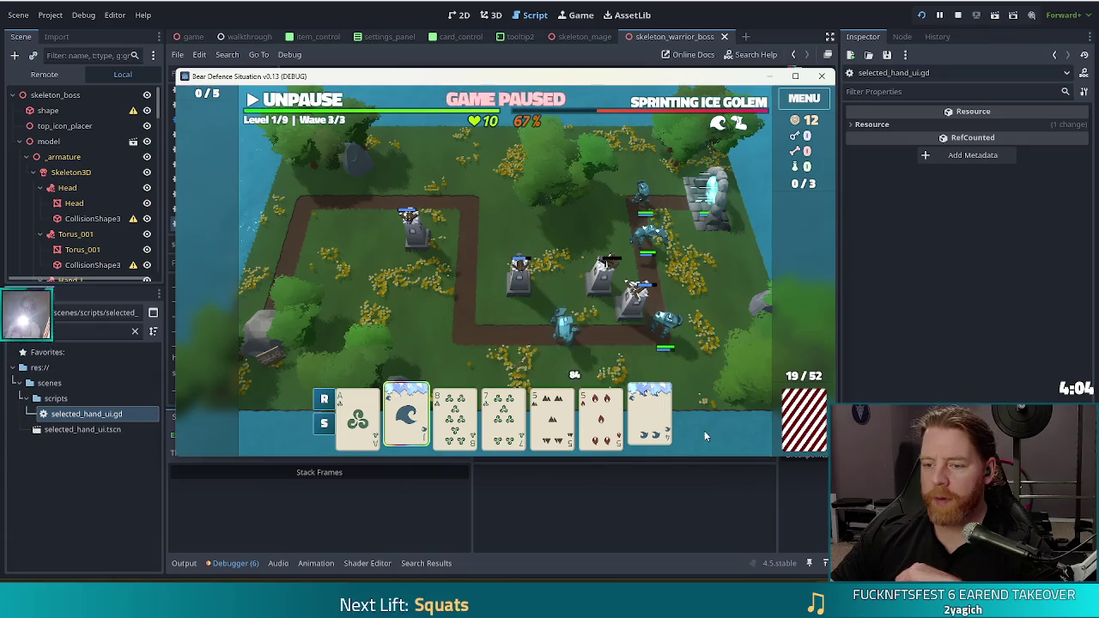
{"action": "left_click", "coordinate": [339, 12]}
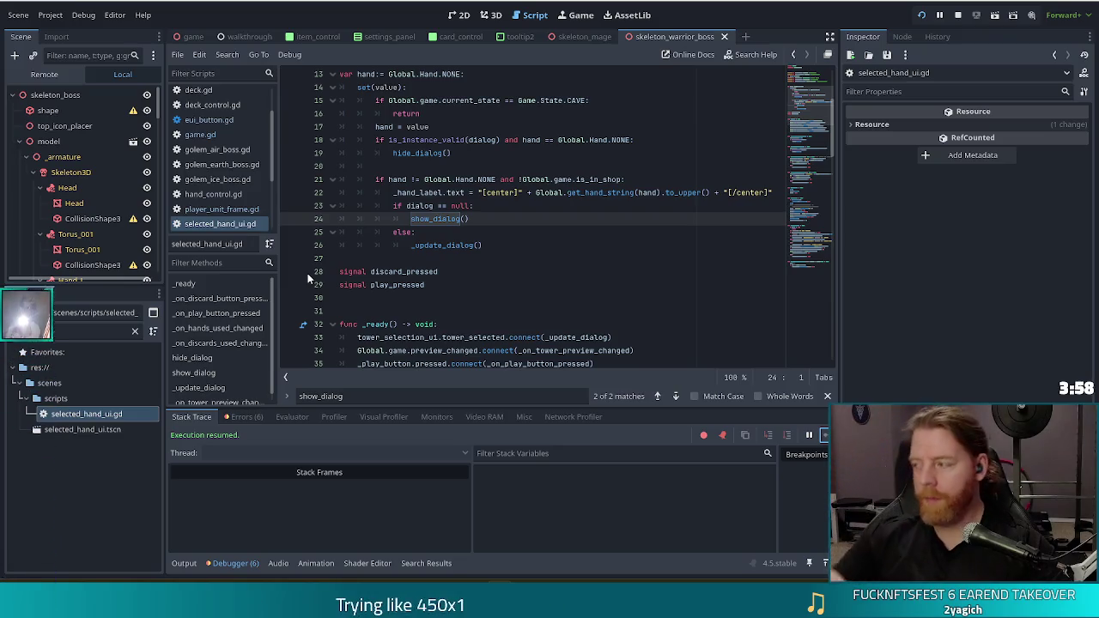
Filter the FileSystem by 'player' and open player_unit_frame.gd at line 86.
{"action": "key", "text": "ctrl+a"}
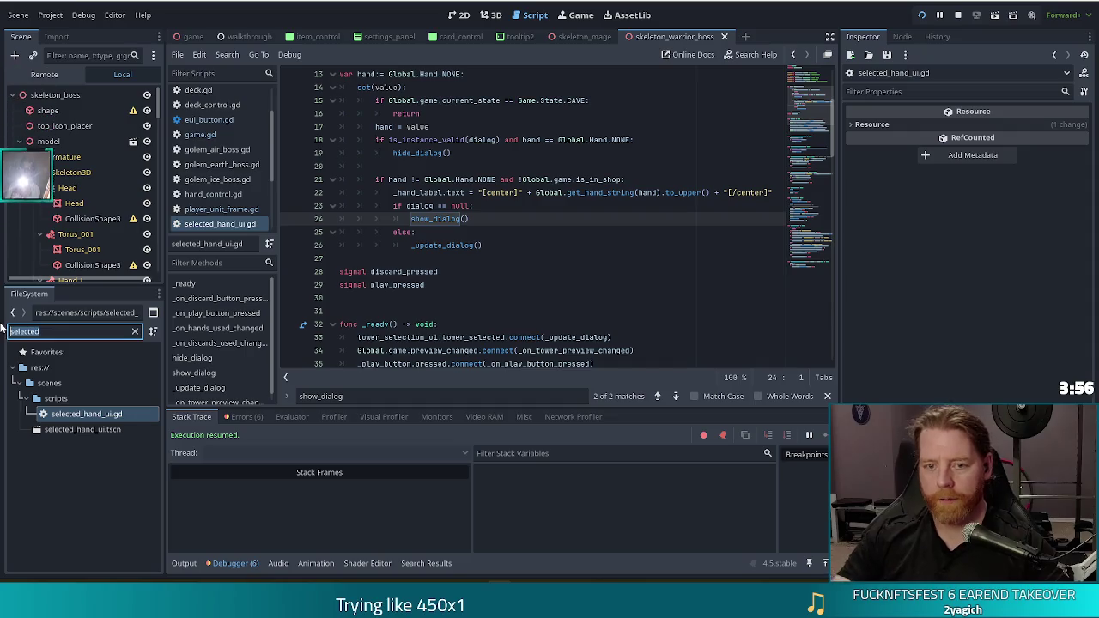
{"action": "type", "text": "player"}
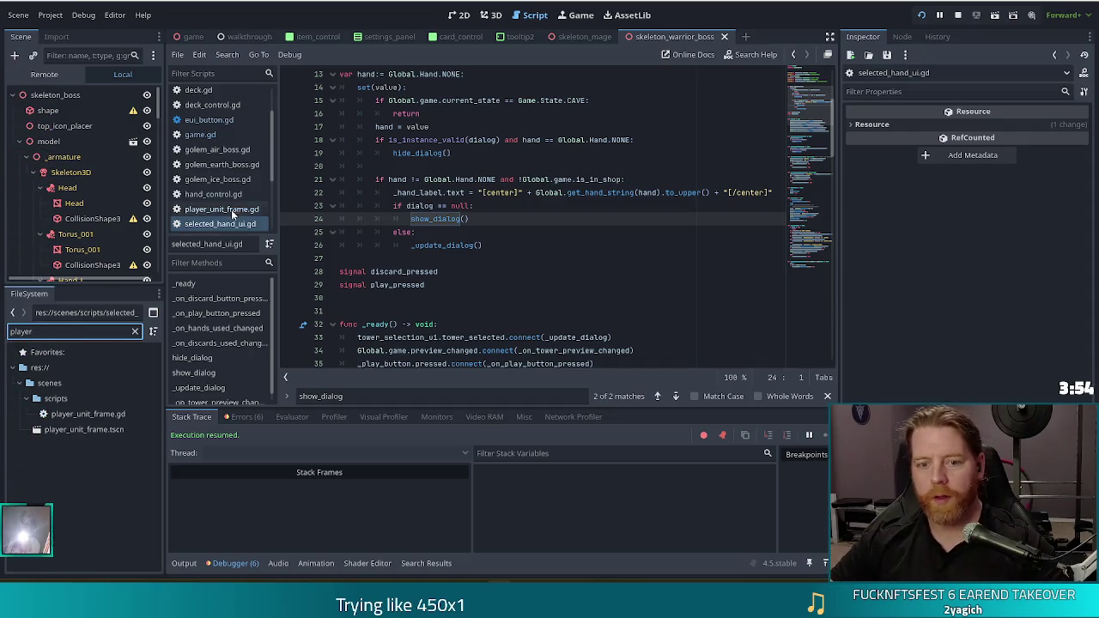
{"action": "left_click", "coordinate": [234, 210]}
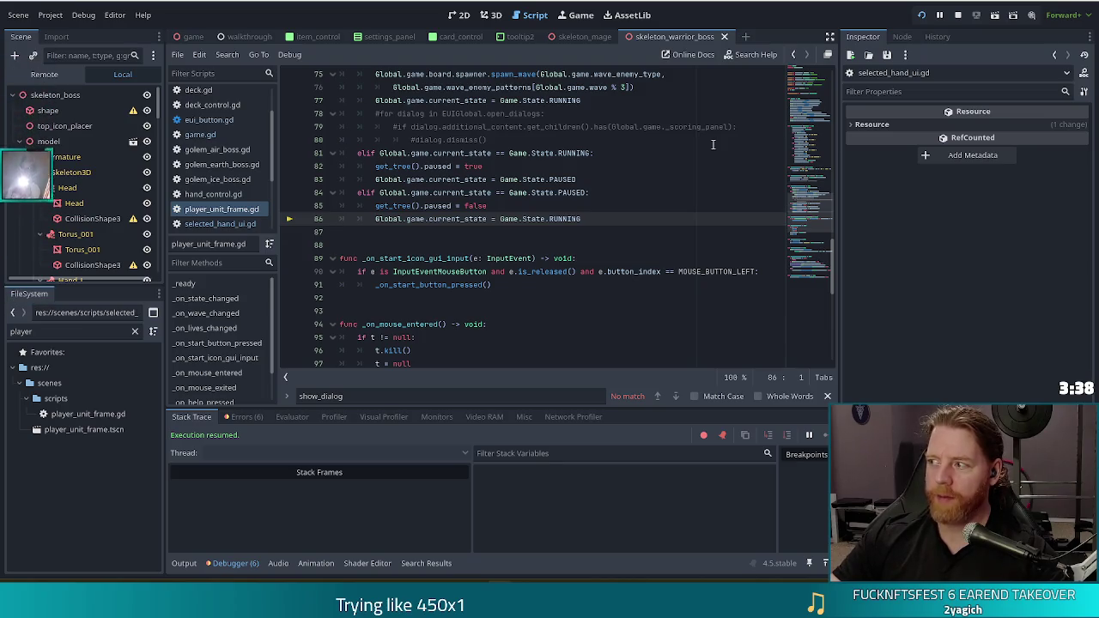
{"action": "left_click", "coordinate": [634, 221]}
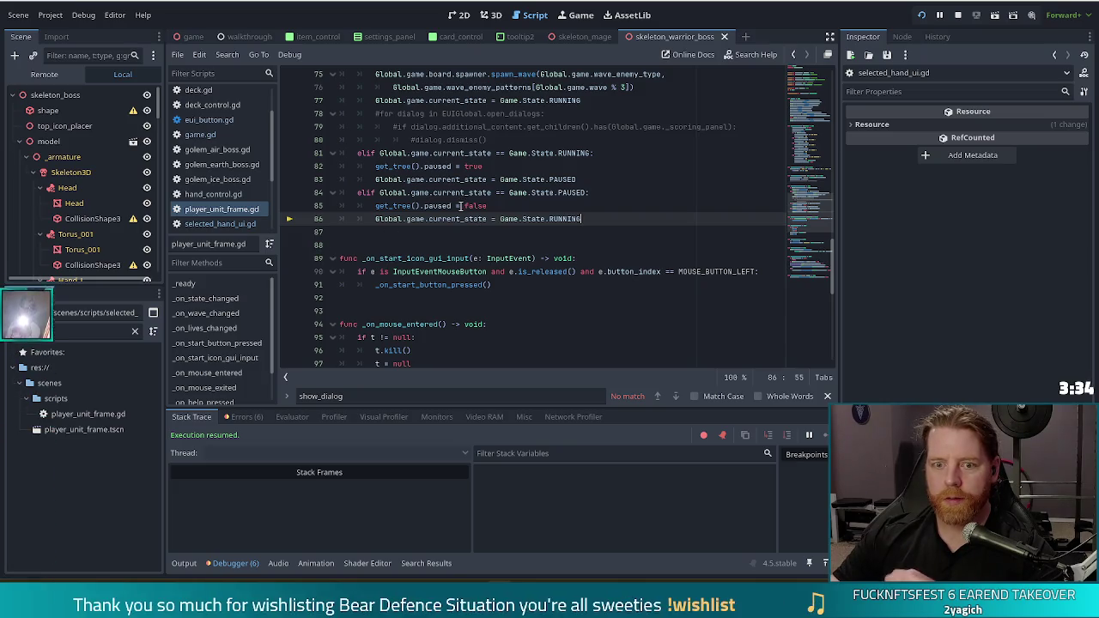
{"action": "left_click", "coordinate": [432, 190]}
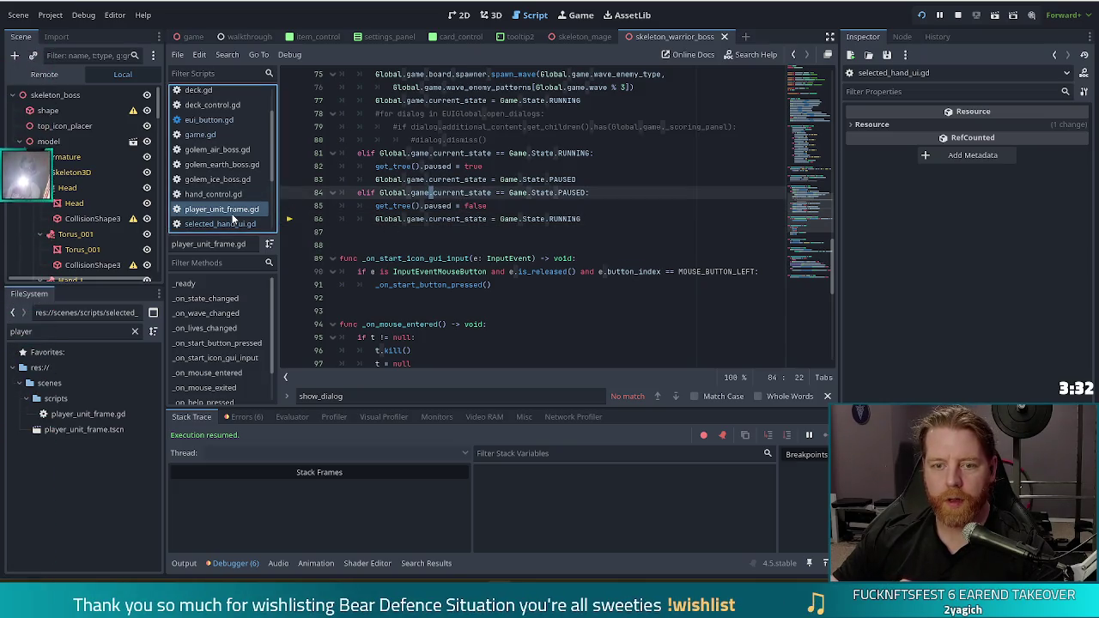
{"action": "left_click", "coordinate": [232, 219]}
{"action": "left_click", "coordinate": [222, 209]}
{"action": "left_click", "coordinate": [451, 206]}
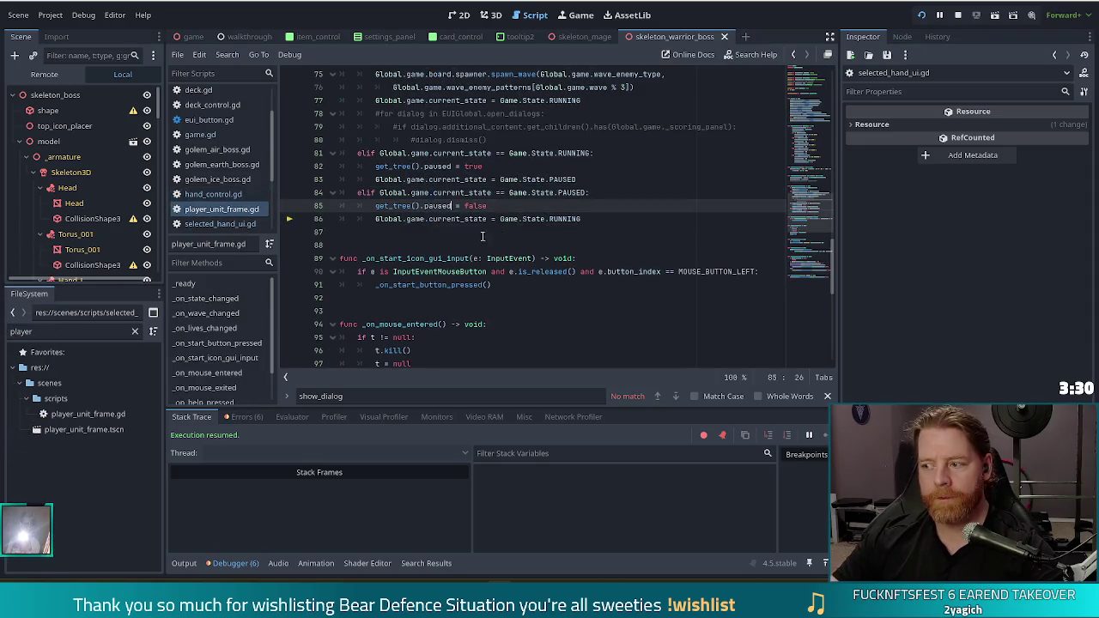
{"action": "mouse_move", "coordinate": [476, 219]}
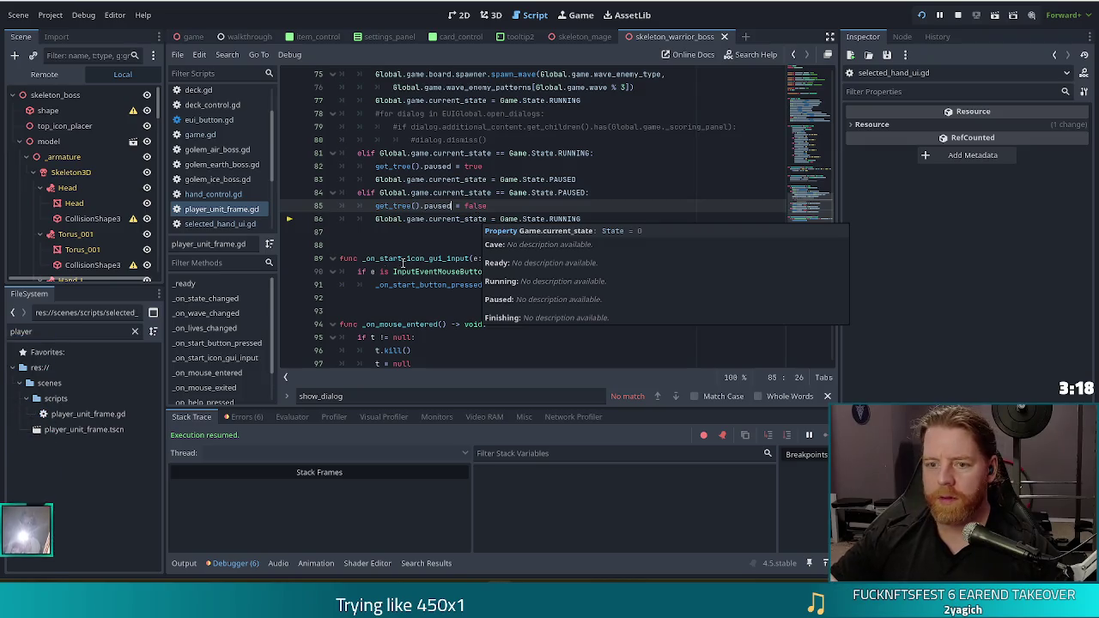
{"action": "left_click", "coordinate": [591, 220]}
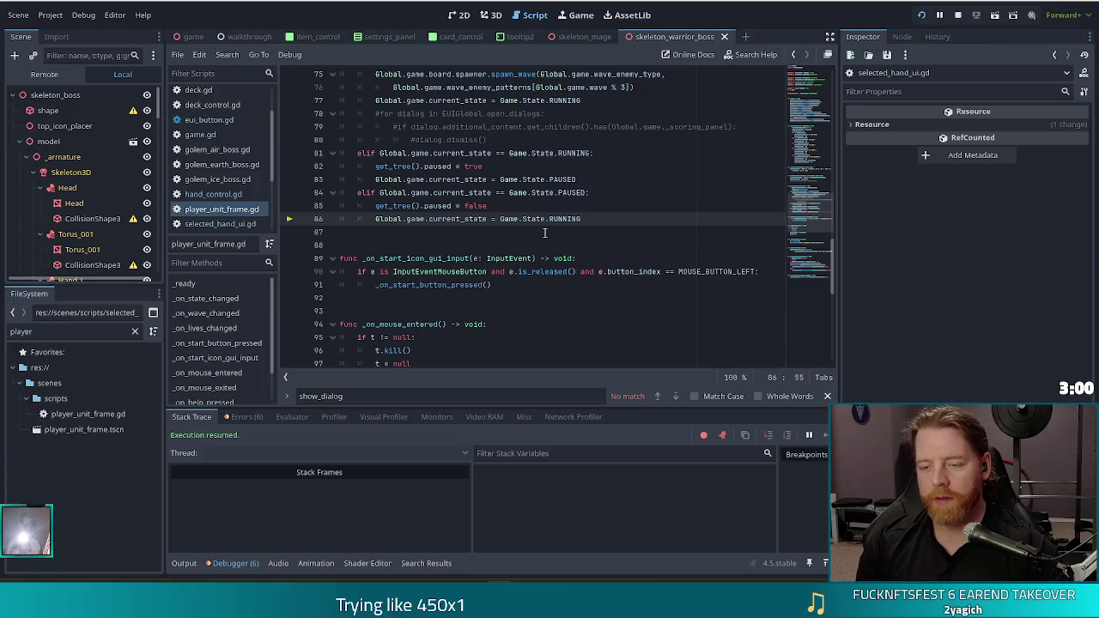
{"action": "type", "text": "paluse"}
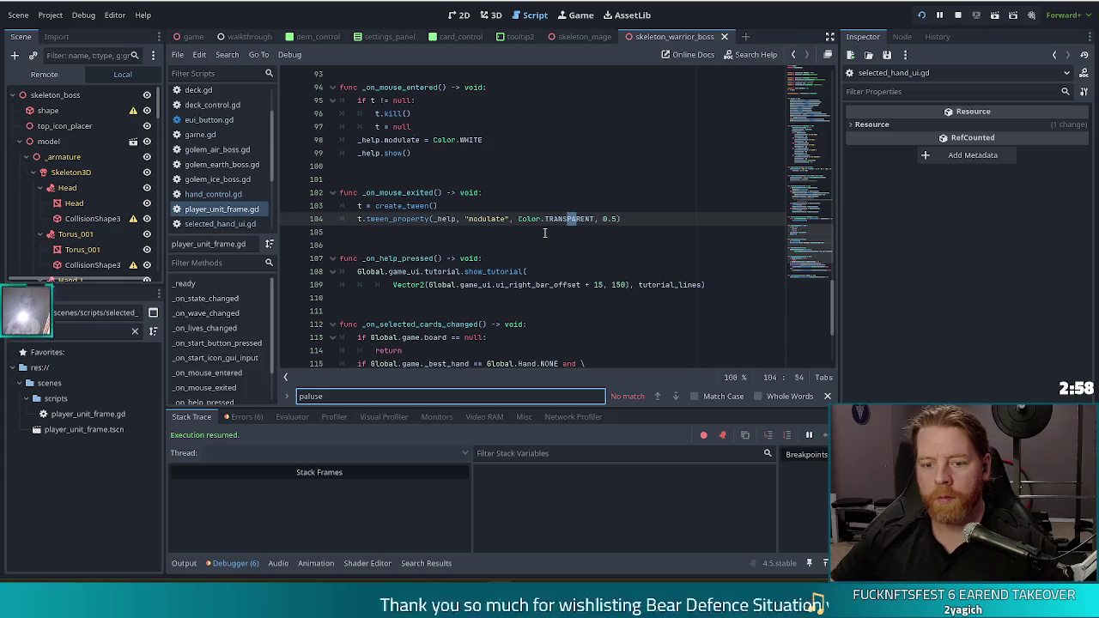
Correct the script search to 'pause' to reach _paused_warning on line 118, and filter files by 'tot pa'.
{"action": "key", "text": "BackSpace"}
{"action": "key", "text": "BackSpace"}
{"action": "key", "text": "BackSpace"}
{"action": "type", "text": "a"}
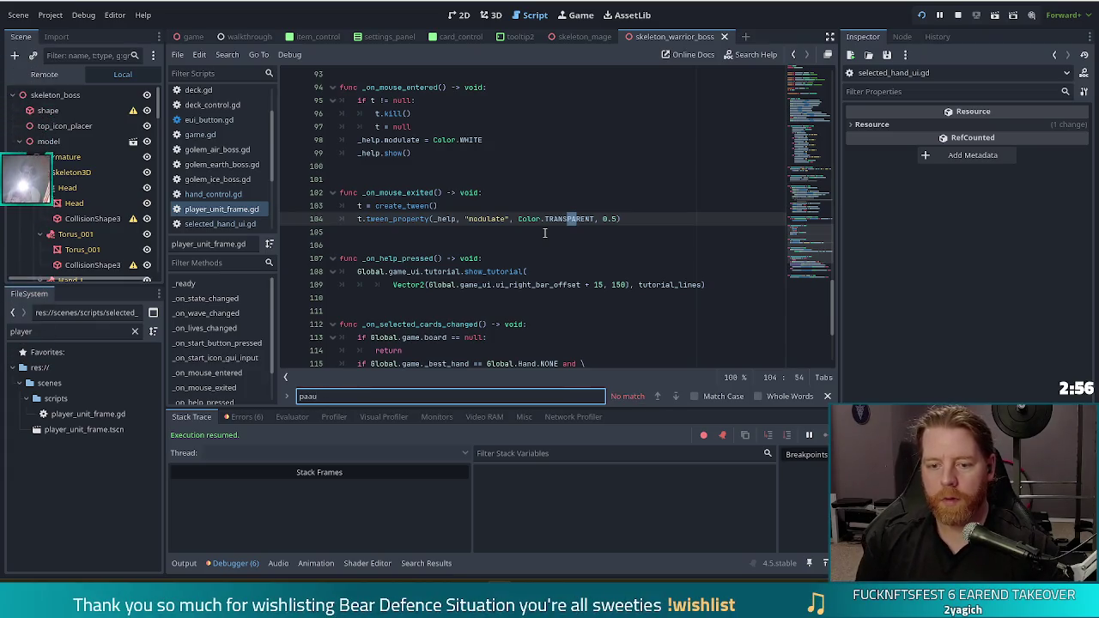
{"action": "type", "text": "use"}
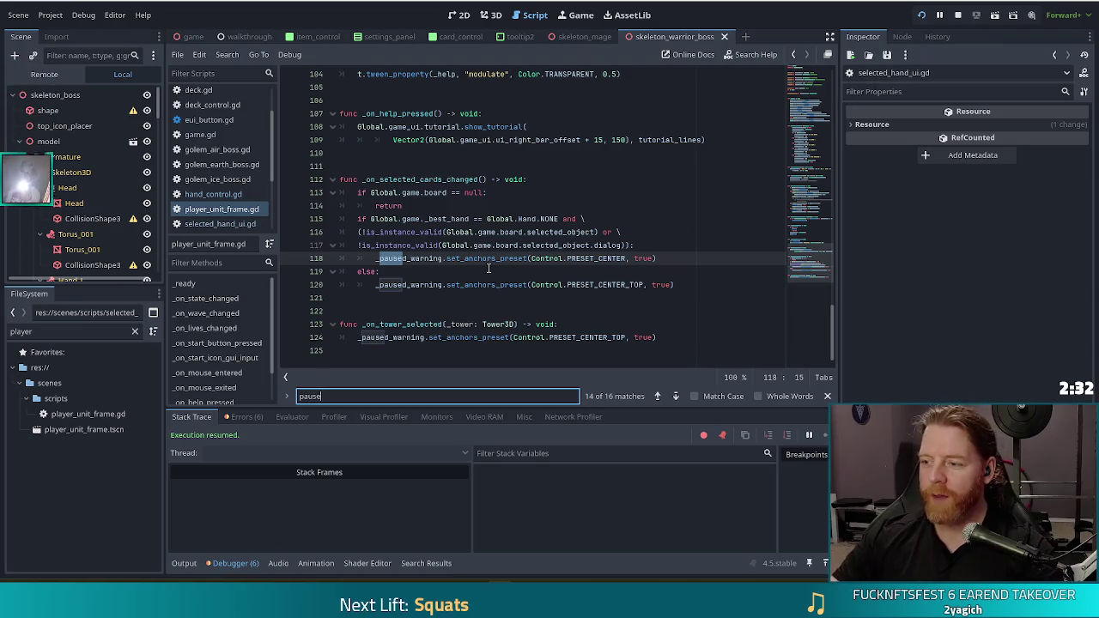
{"action": "mouse_move", "coordinate": [519, 257]}
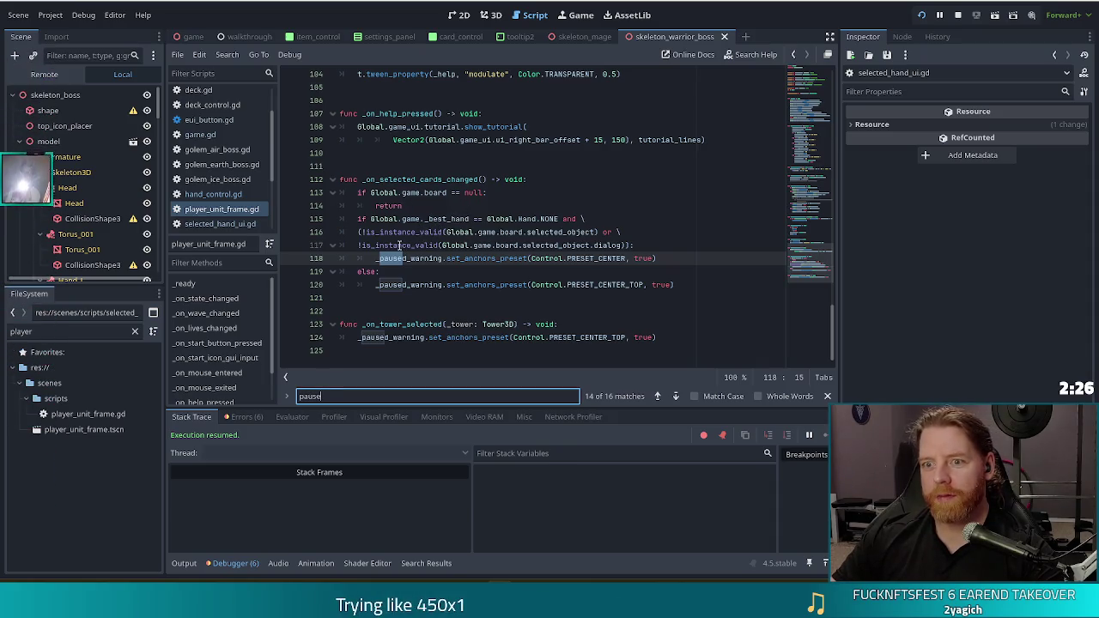
{"action": "double_click", "coordinate": [51, 331]}
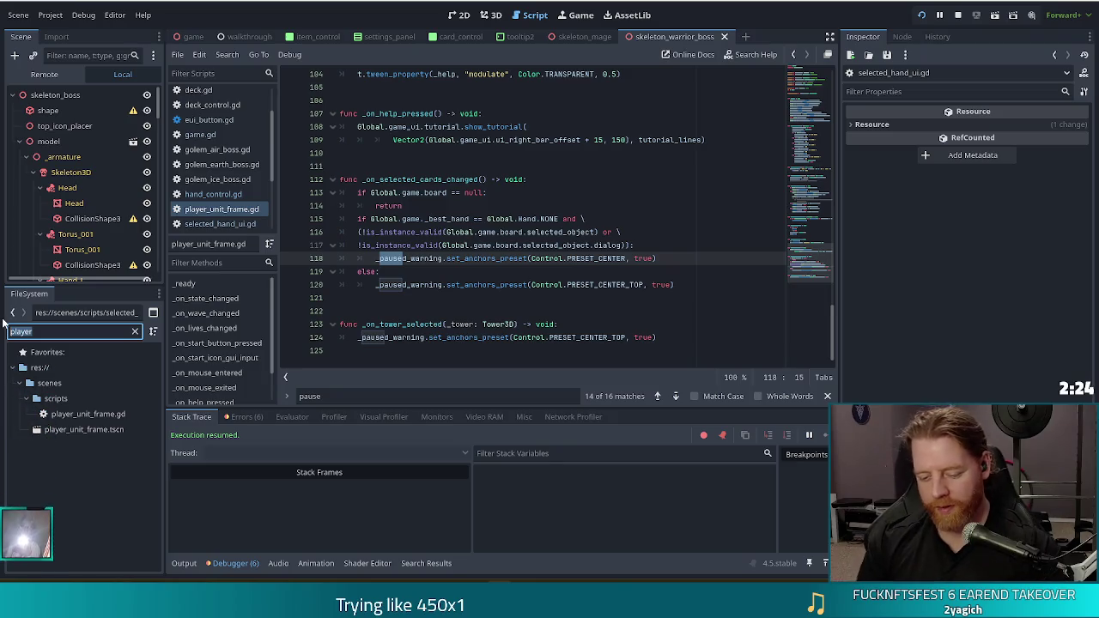
{"action": "type", "text": "tot pa"}
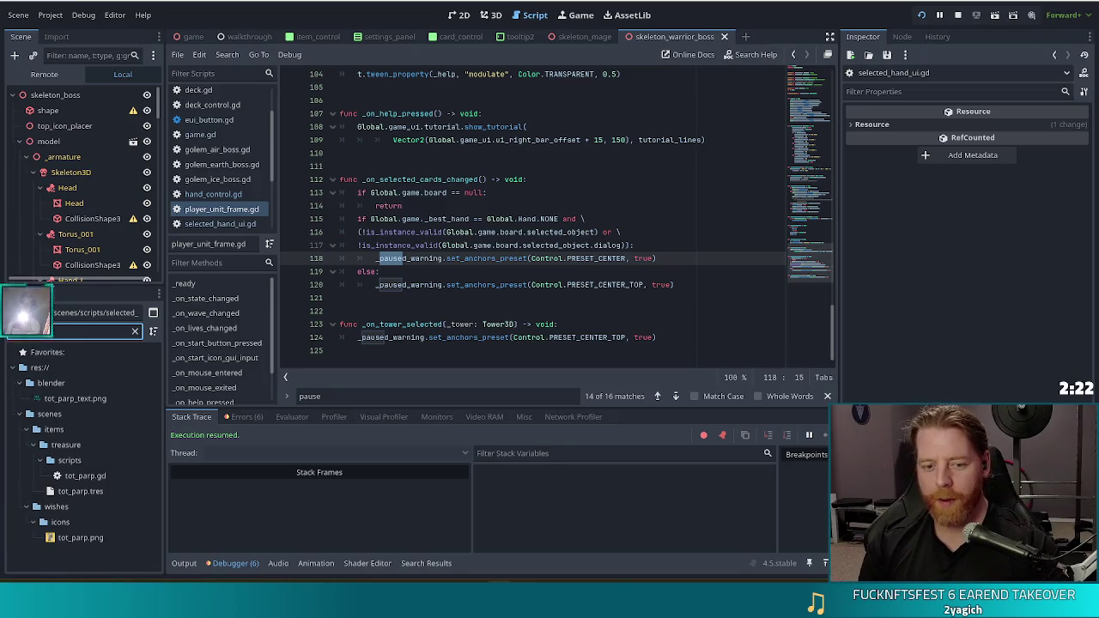
Preview tot_parp.png as a 256×256 RGBA8 texture in the Inspector, then clear the file filter.
{"action": "left_click", "coordinate": [84, 540]}
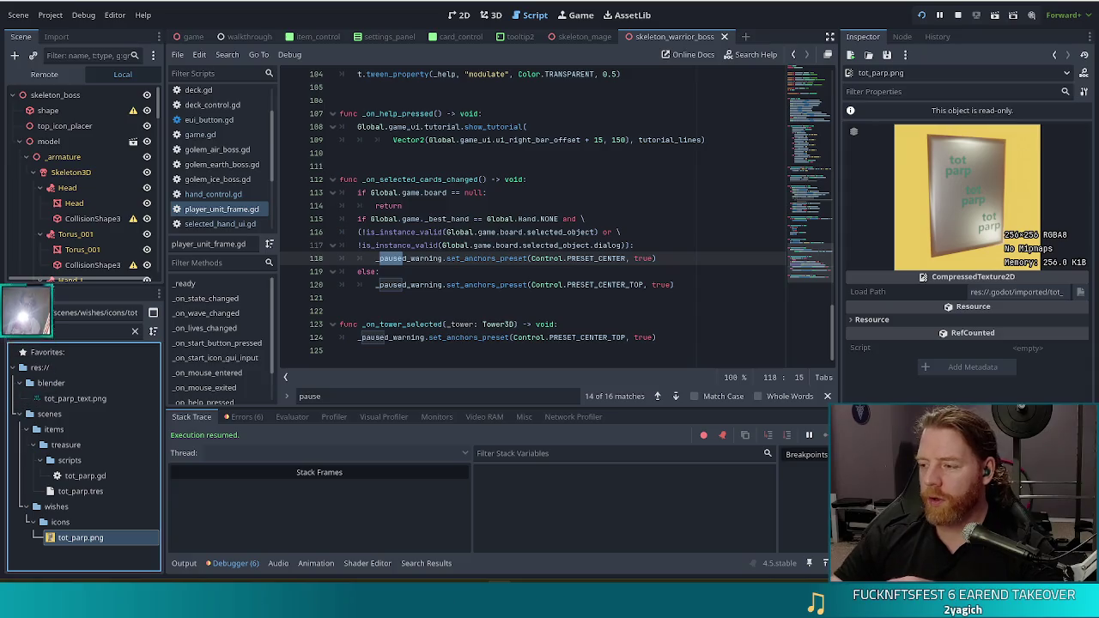
{"action": "left_click", "coordinate": [134, 330]}
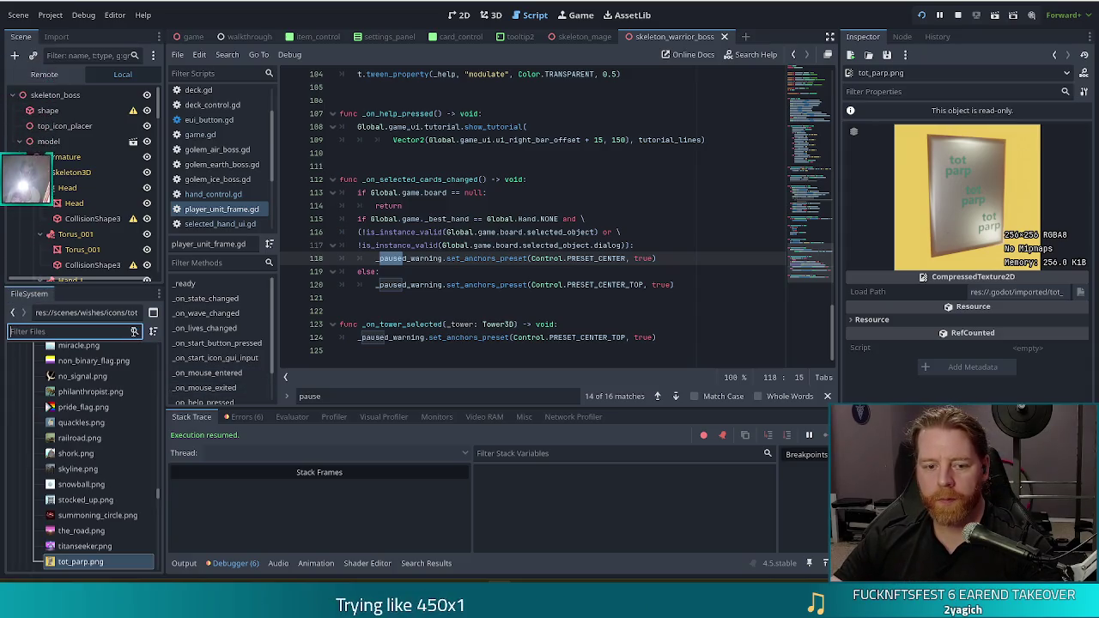
Collapse the materials, scenes and sounds folders and move the Scene/FileSystem splitter down to enlarge the scene tree.
{"action": "left_click_drag", "start_coordinate": [157, 490], "coordinate": [156, 343]}
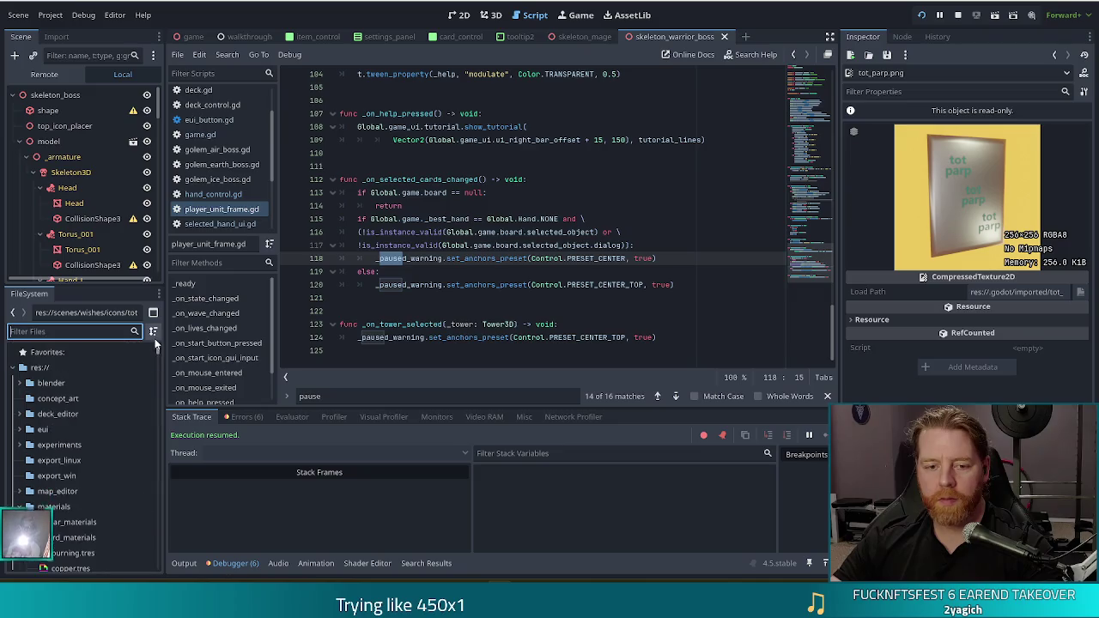
{"action": "left_click", "coordinate": [18, 507]}
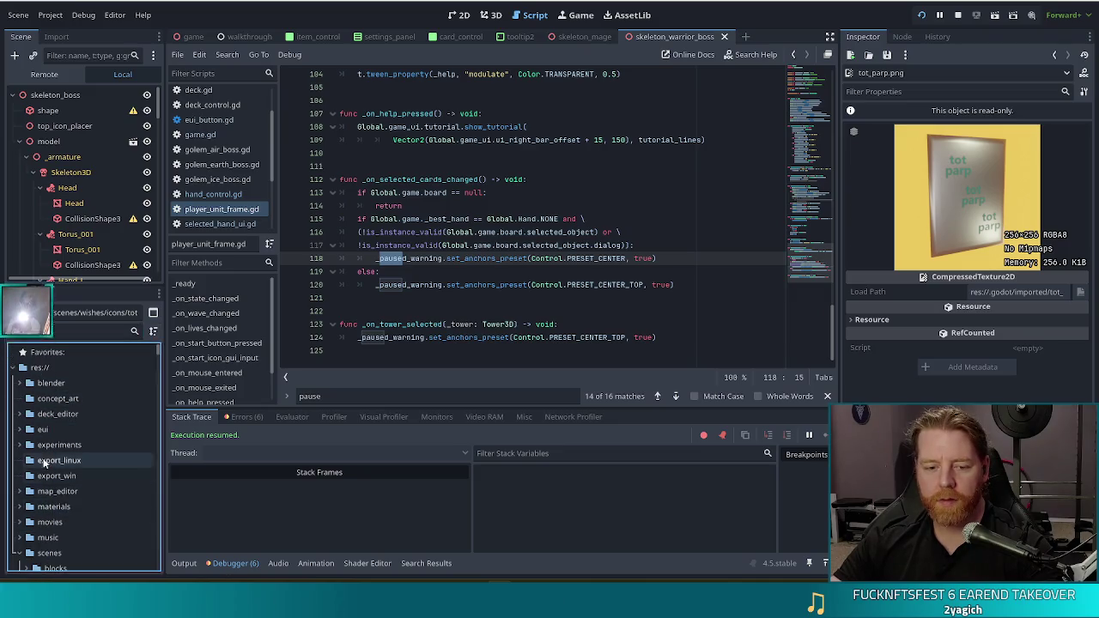
{"action": "left_click", "coordinate": [18, 553]}
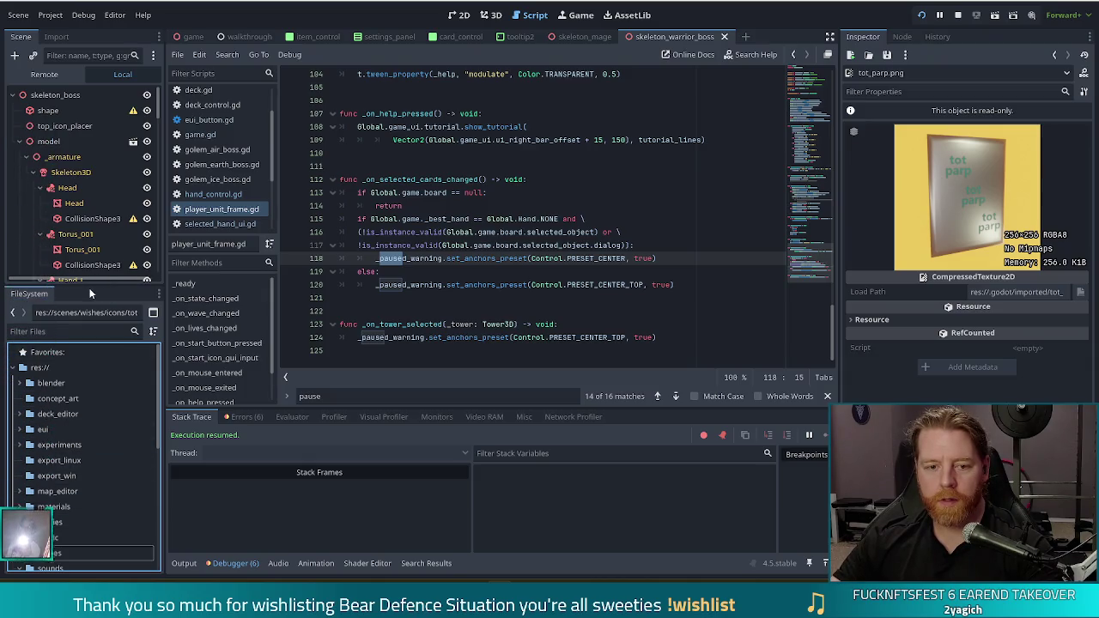
{"action": "left_click_drag", "start_coordinate": [88, 283], "coordinate": [89, 129]}
{"action": "left_click", "coordinate": [19, 415]}
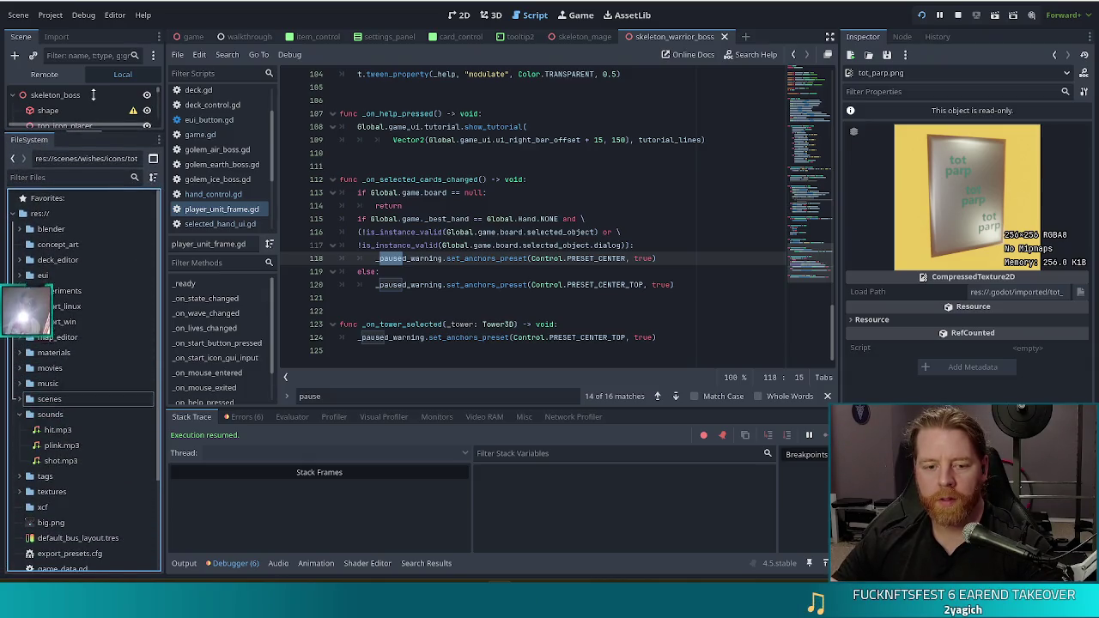
{"action": "left_click", "coordinate": [19, 415]}
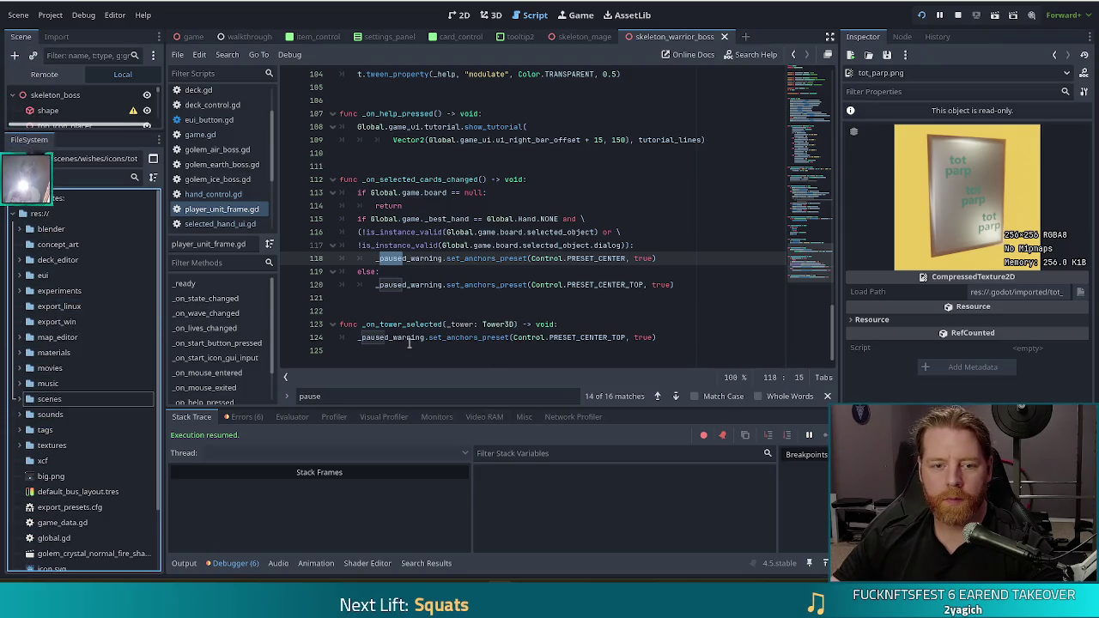
{"action": "mouse_move", "coordinate": [488, 284]}
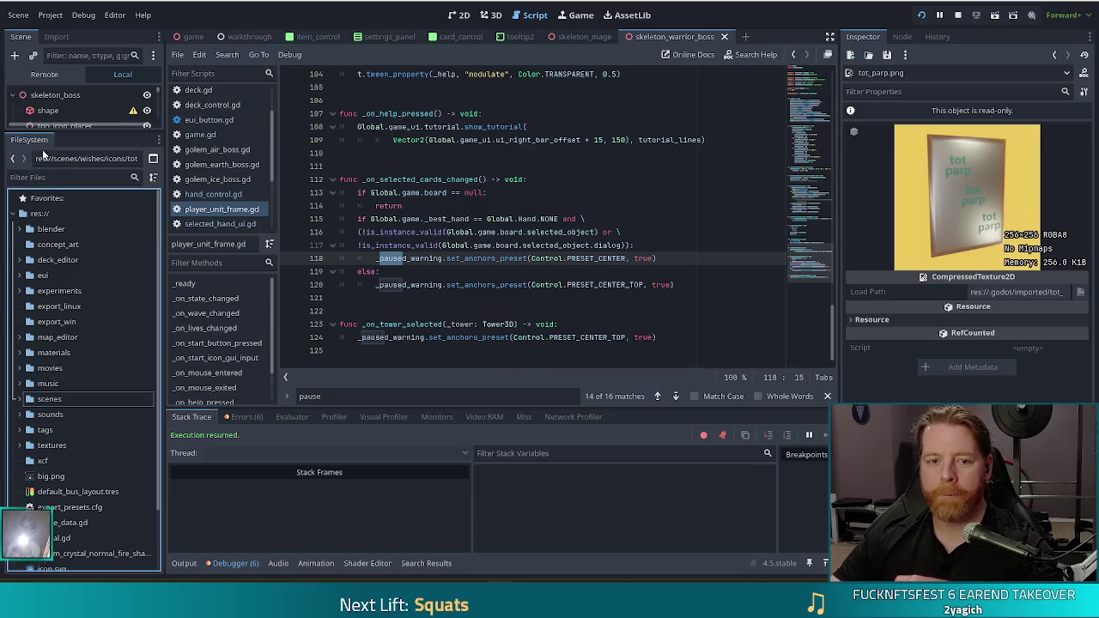
{"action": "mouse_move", "coordinate": [80, 133]}
{"action": "left_mouse_down"}
{"action": "mouse_move", "coordinate": [57, 319]}
{"action": "mouse_move", "coordinate": [62, 282]}
{"action": "mouse_move", "coordinate": [79, 301]}
{"action": "left_mouse_up"}
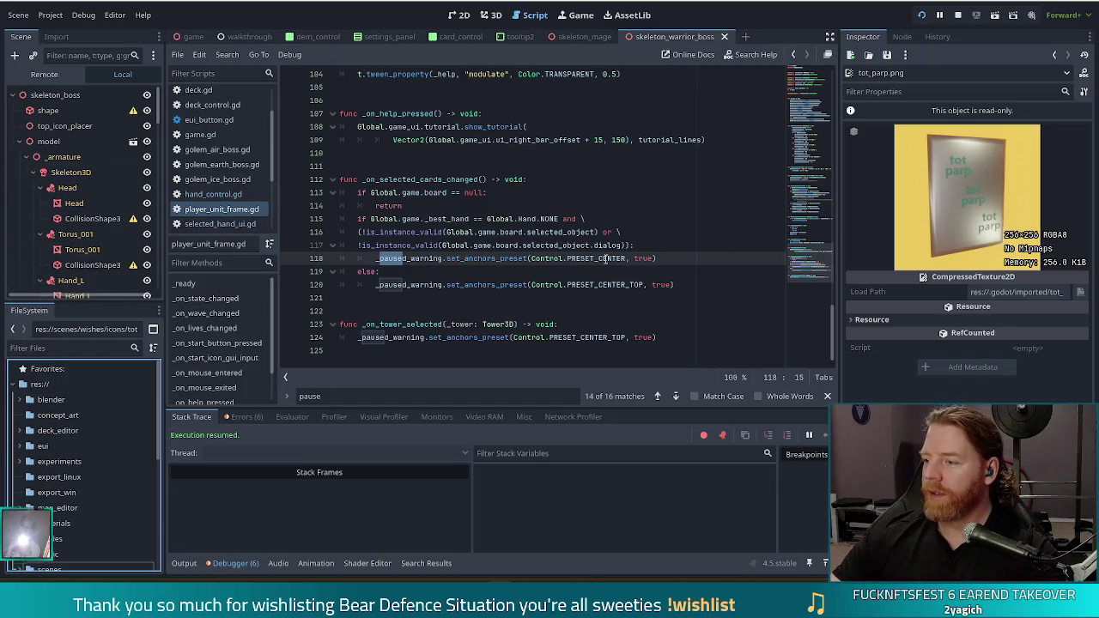
{"action": "left_click", "coordinate": [677, 247]}
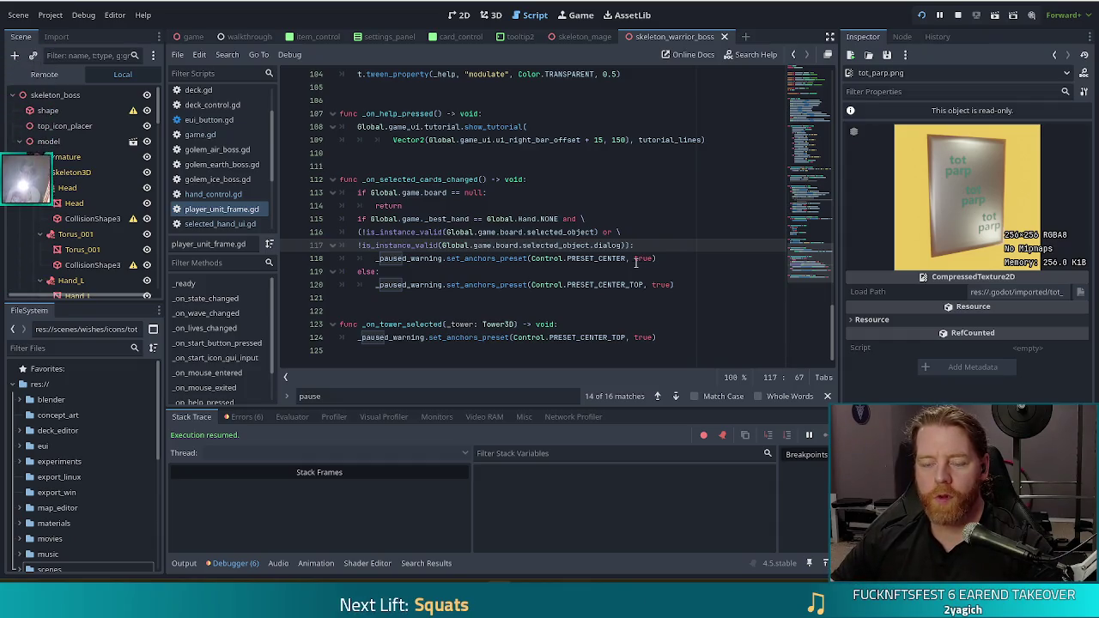
{"action": "left_click", "coordinate": [492, 232]}
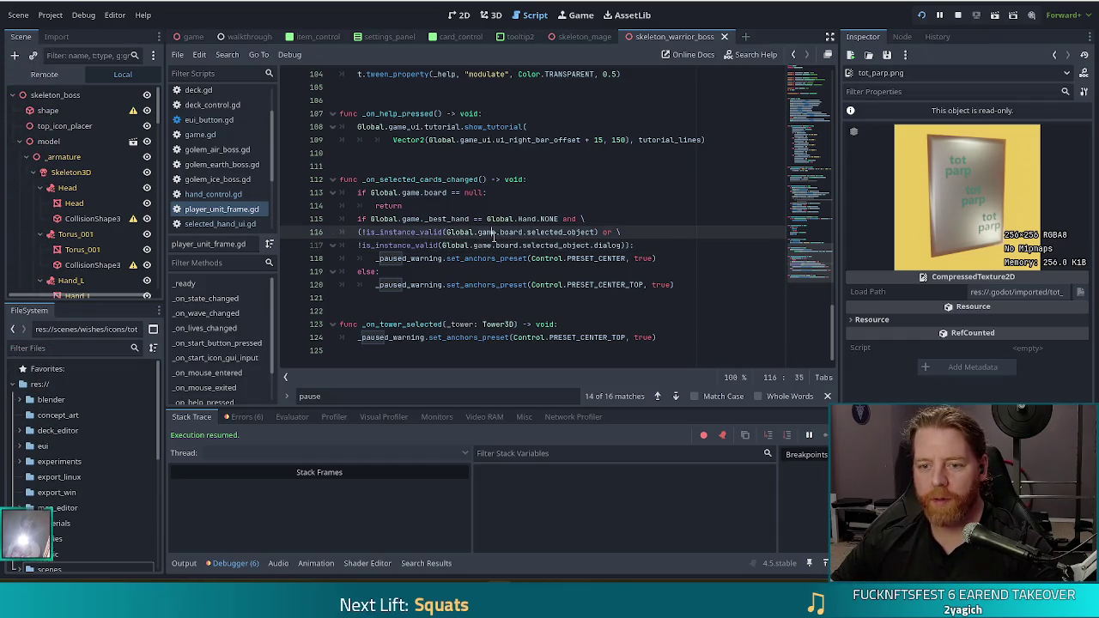
{"action": "left_click", "coordinate": [501, 258]}
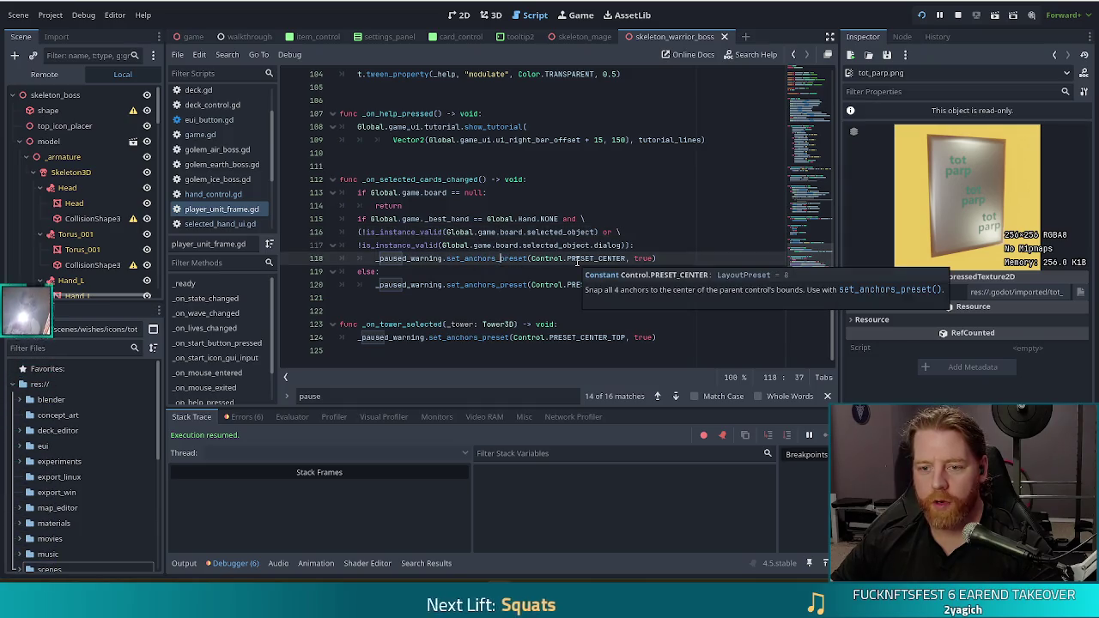
{"action": "left_click_drag", "start_coordinate": [371, 219], "coordinate": [556, 221]}
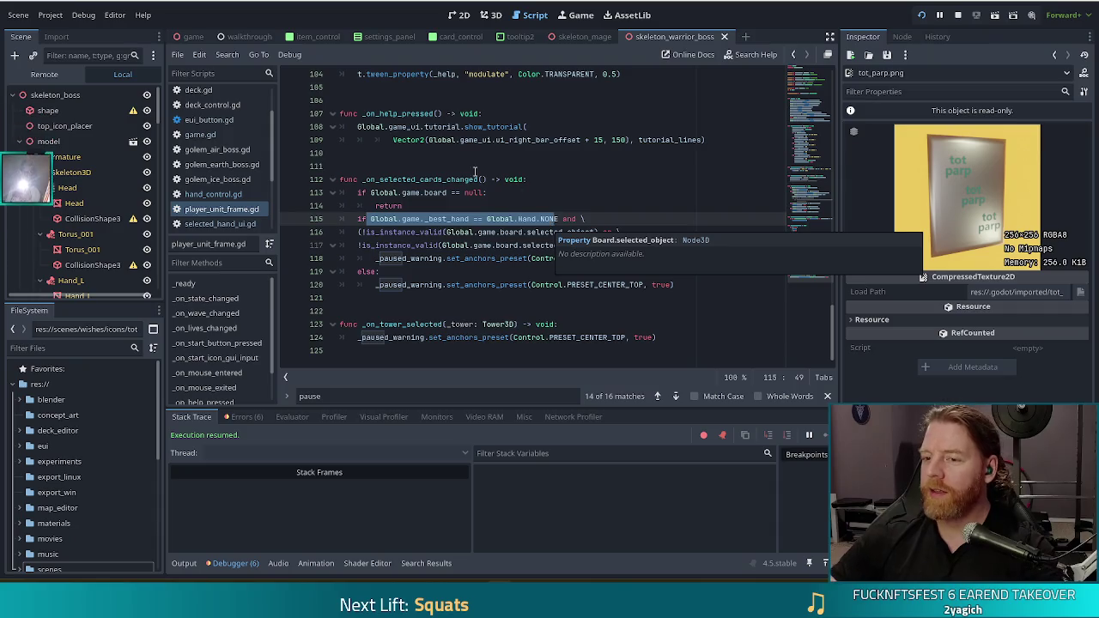
{"action": "left_click", "coordinate": [487, 208]}
{"action": "left_click", "coordinate": [615, 220]}
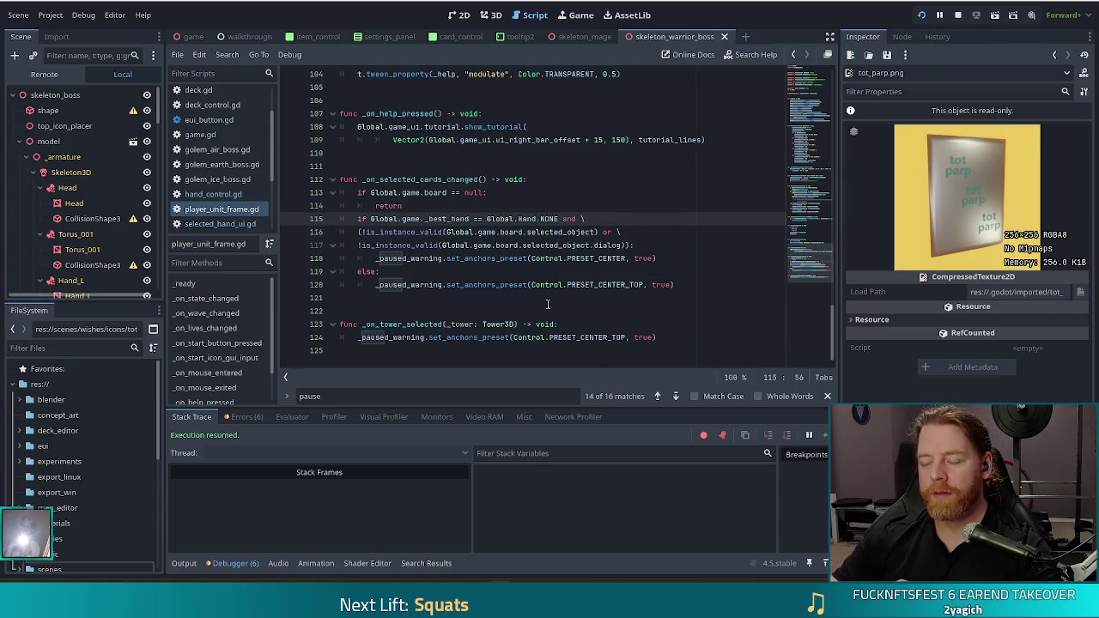
{"action": "left_click", "coordinate": [464, 219]}
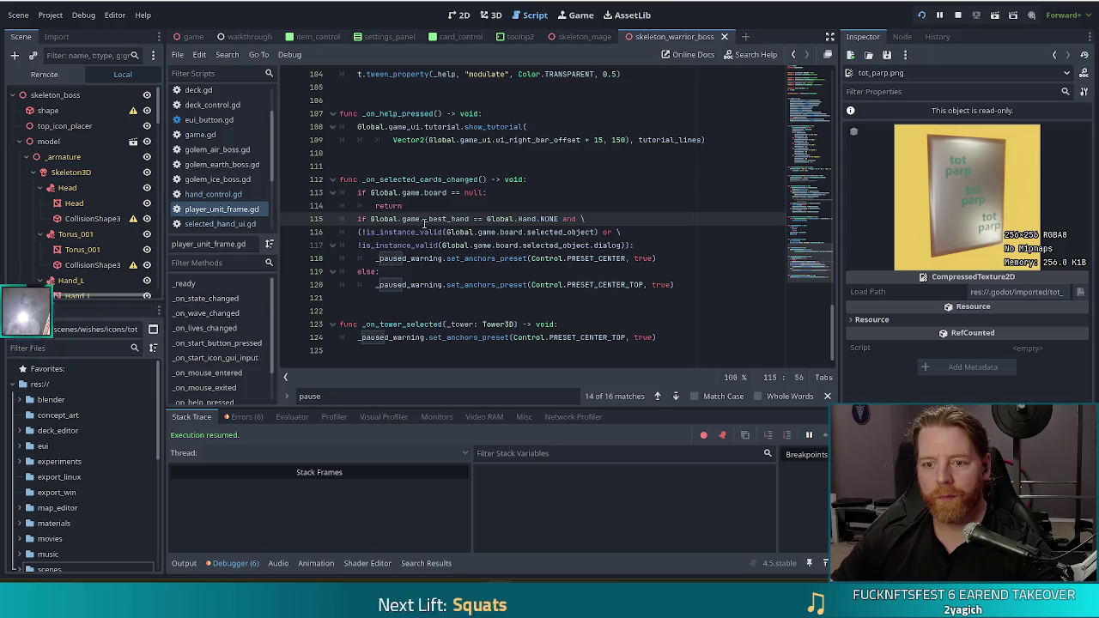
{"action": "left_click", "coordinate": [542, 219]}
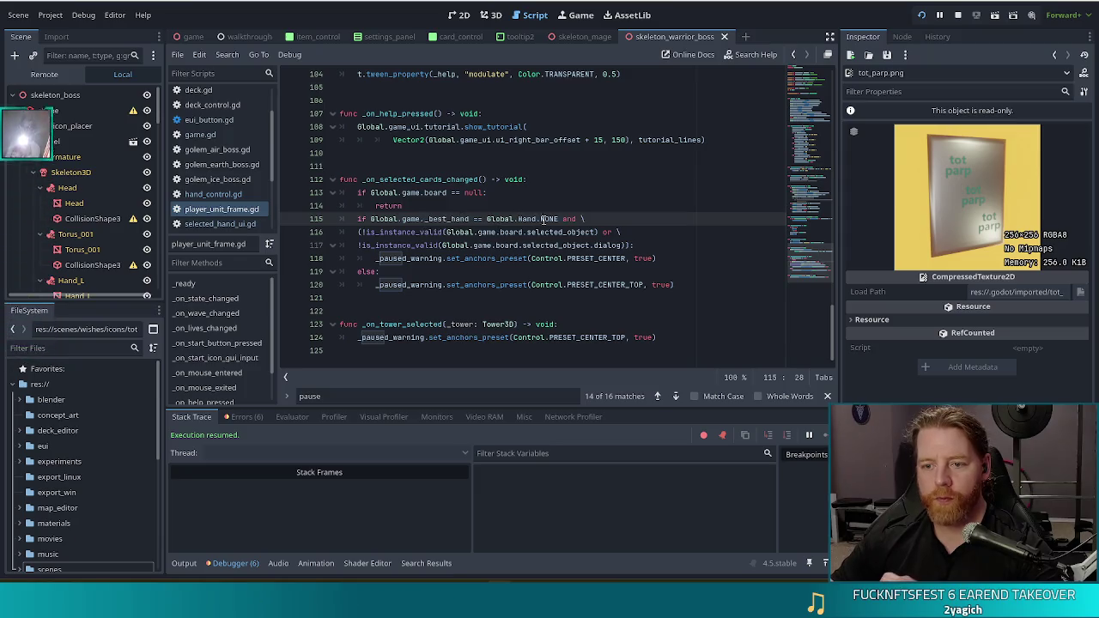
{"action": "left_click", "coordinate": [477, 219]}
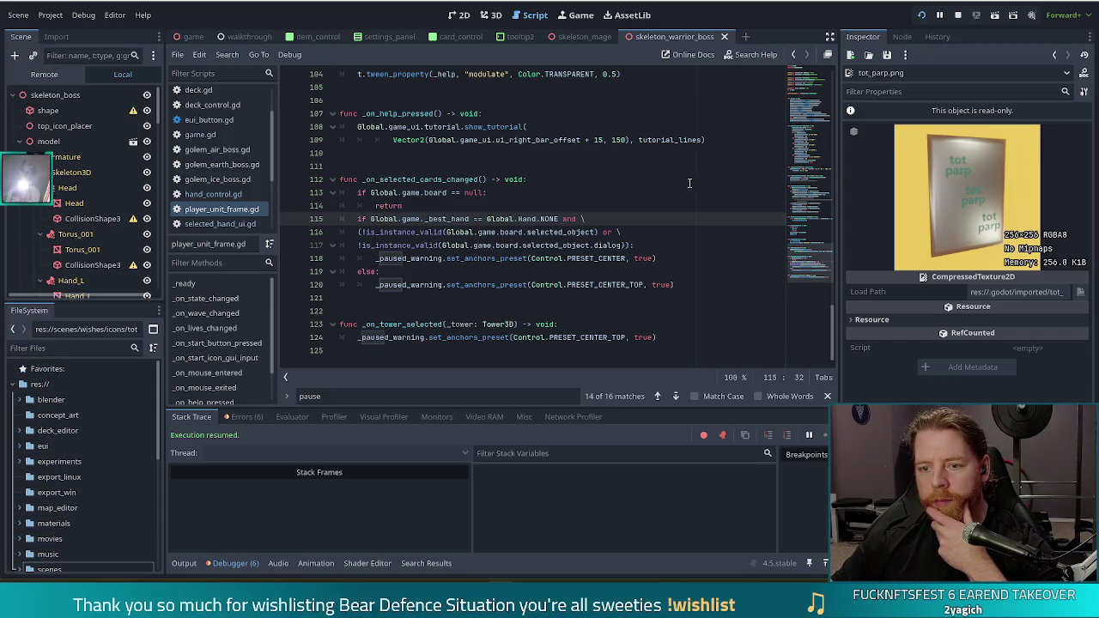
{"action": "left_click_drag", "start_coordinate": [441, 246], "coordinate": [578, 246]}
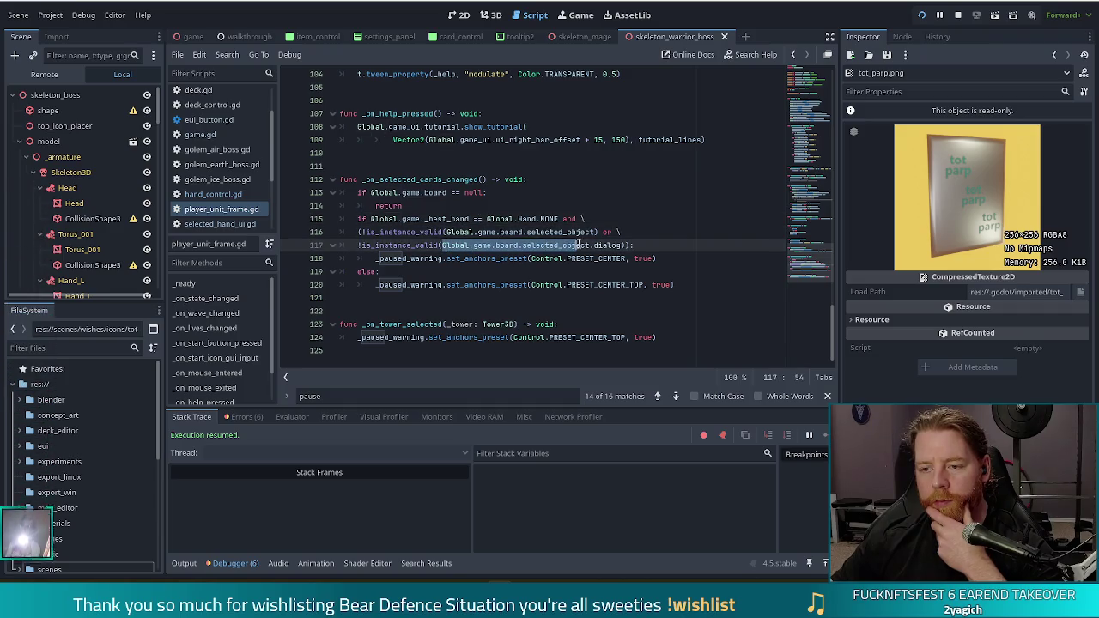
{"action": "left_click", "coordinate": [554, 232]}
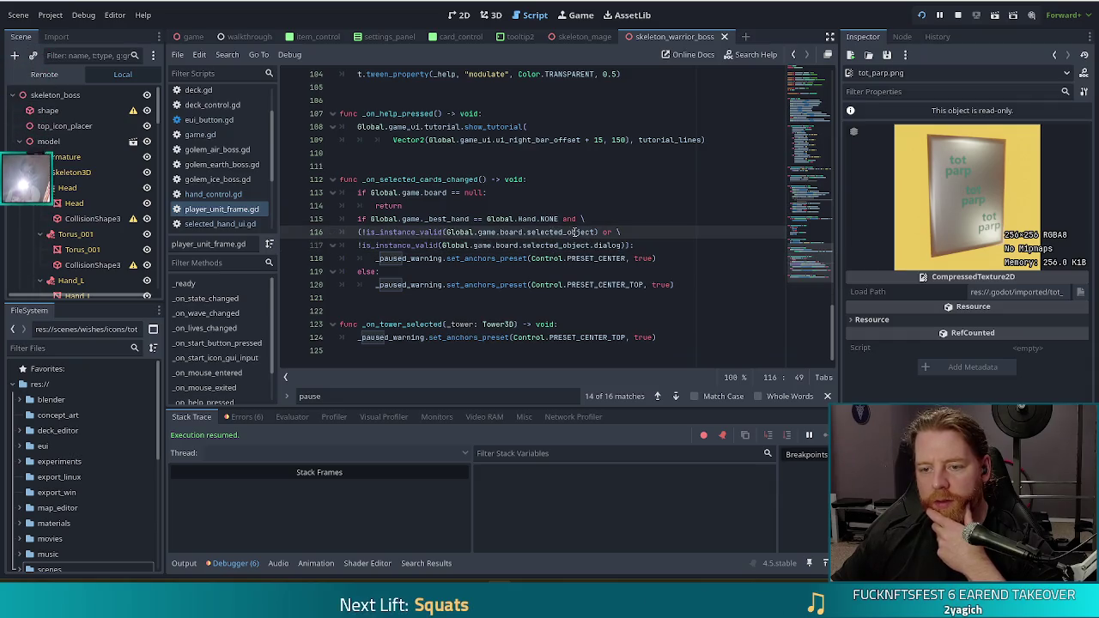
{"action": "mouse_move", "coordinate": [575, 232]}
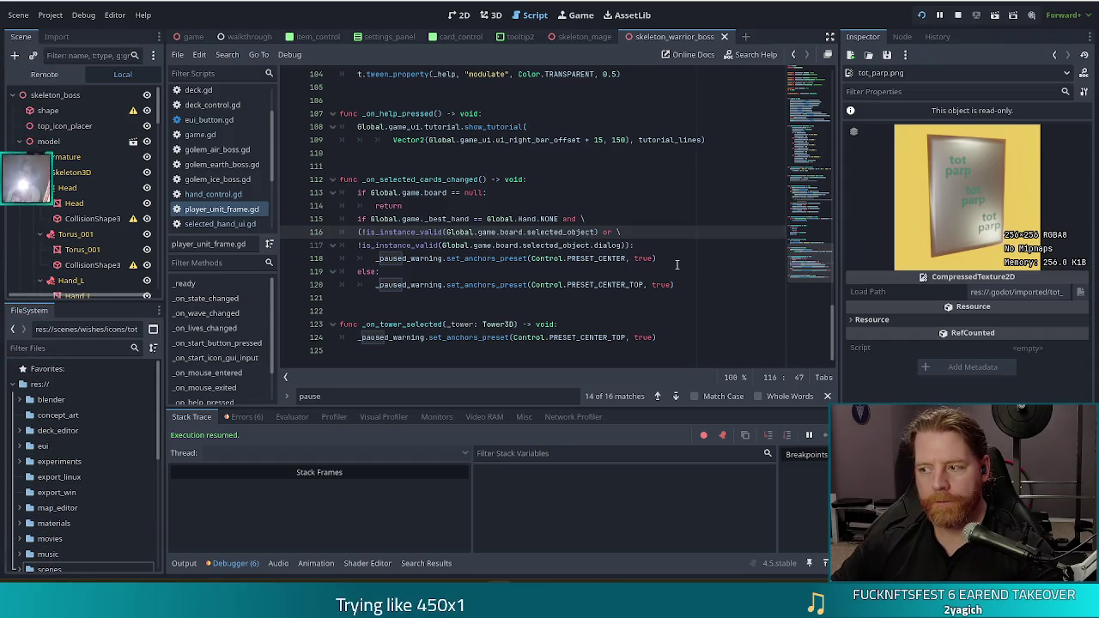
{"action": "key", "text": "Up"}
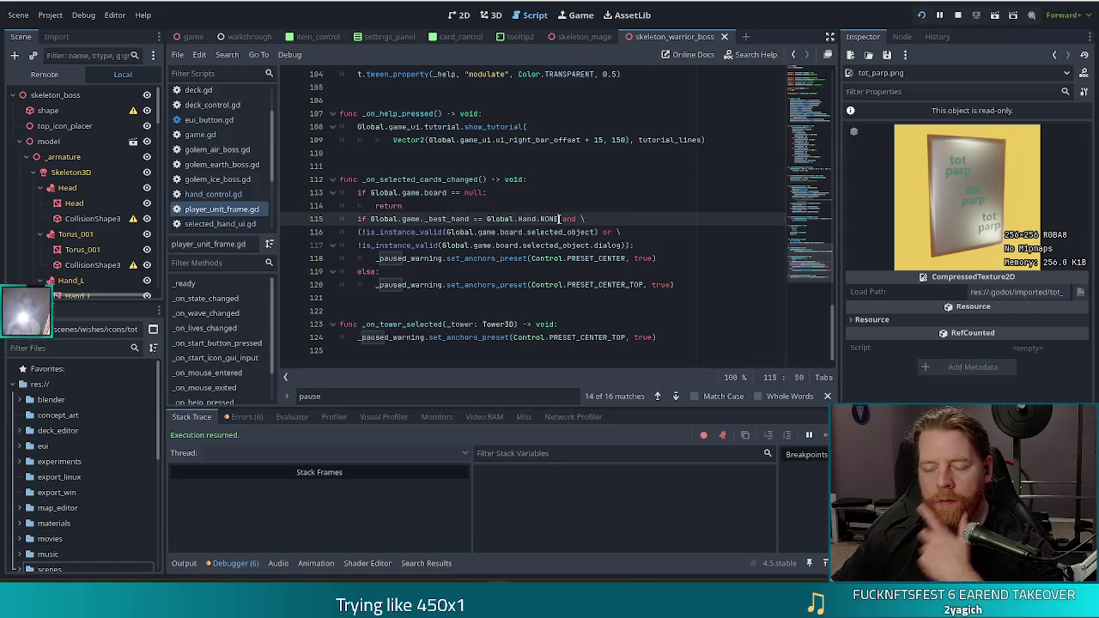
{"action": "left_click_drag", "start_coordinate": [560, 219], "coordinate": [425, 219]}
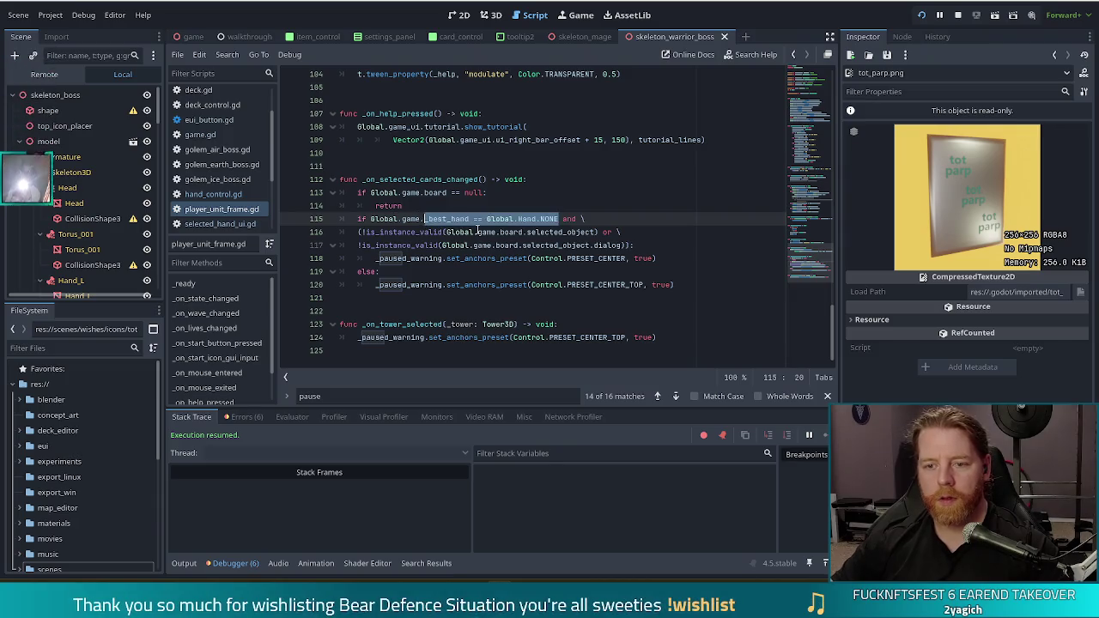
Replace line 115's _best_hand == Global.Hand.NONE test with Global.game_ui._selected_hand_ui.is_visible_in_tree().
{"action": "key", "text": "BackSpace"}
{"action": "key", "text": "BackSpace"}
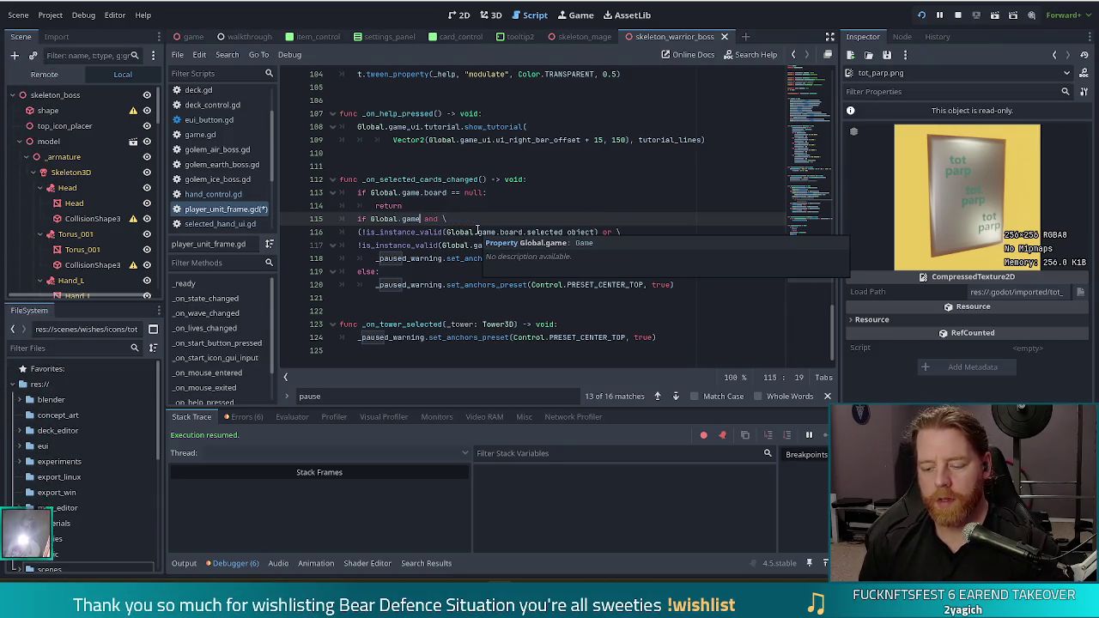
{"action": "type", "text": "_ui.sele"}
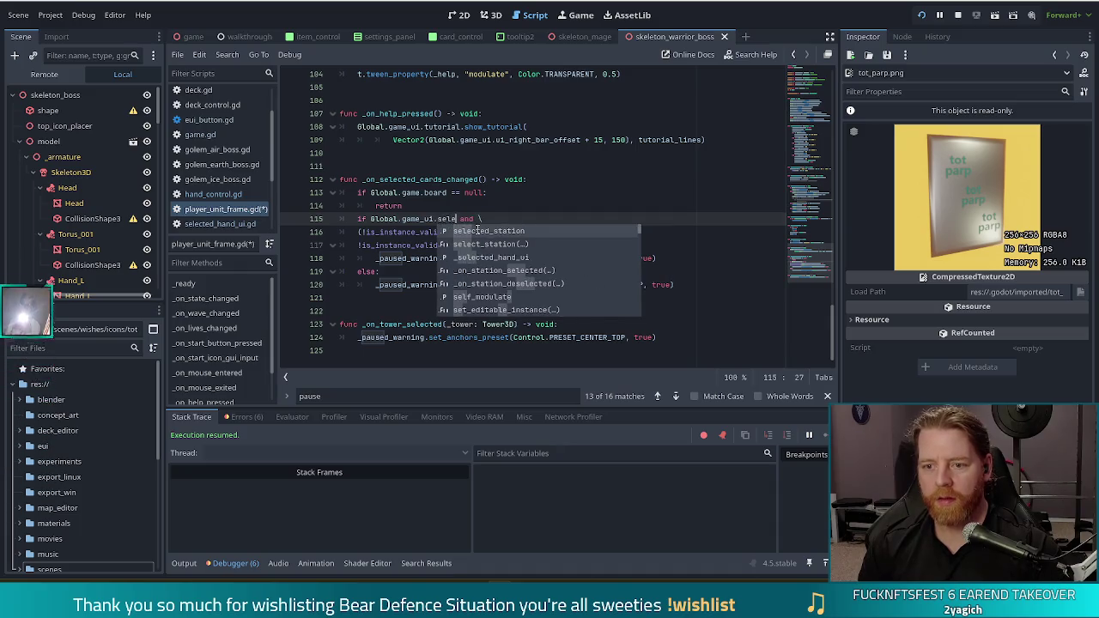
{"action": "key", "text": "Down"}
{"action": "key", "text": "Down"}
{"action": "key", "text": "Return"}
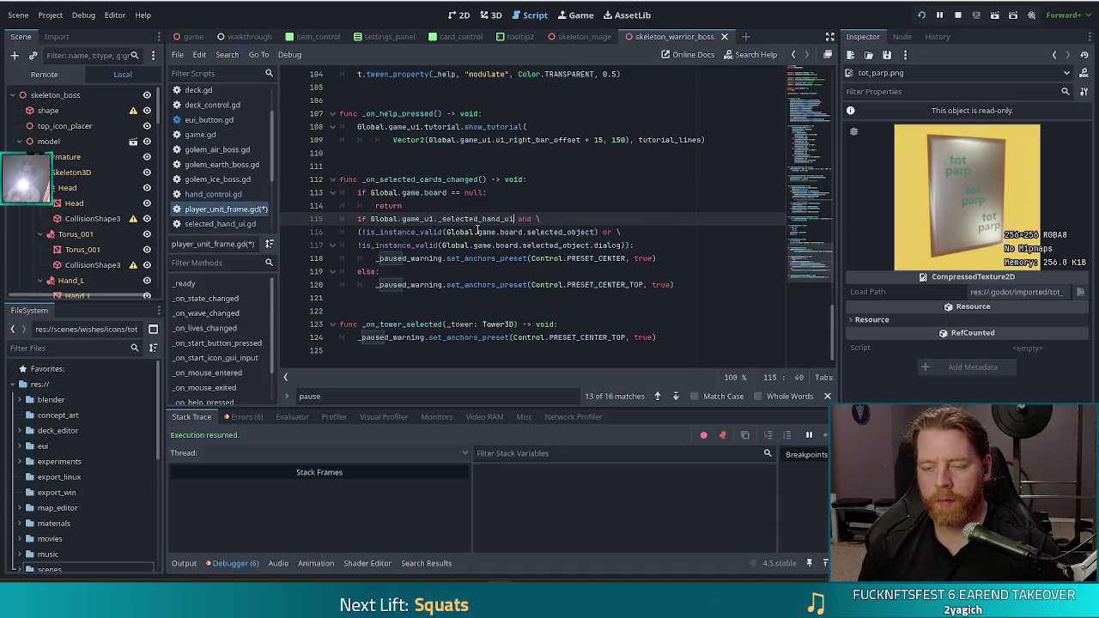
{"action": "type", "text": ".is"}
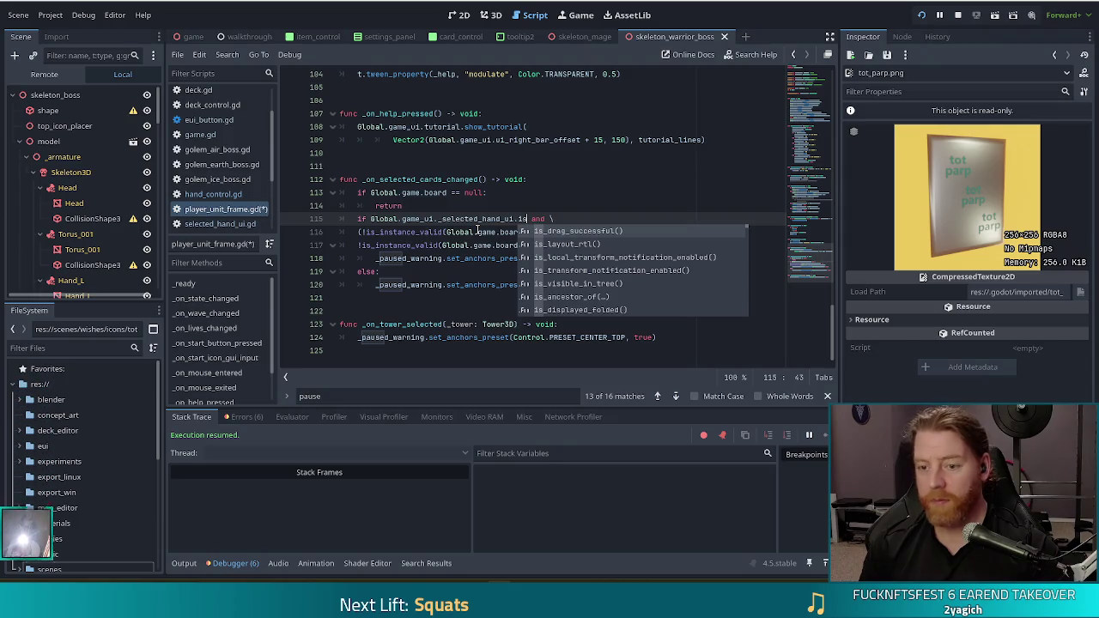
{"action": "type", "text": "_"}
{"action": "type", "text": "vis"}
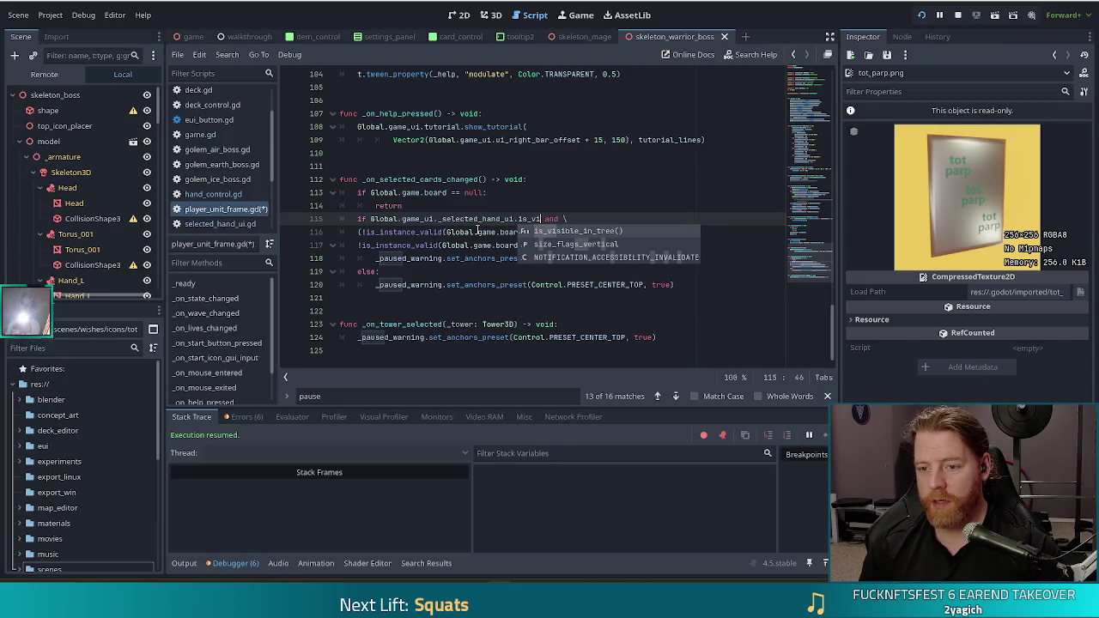
{"action": "key", "text": "Return"}
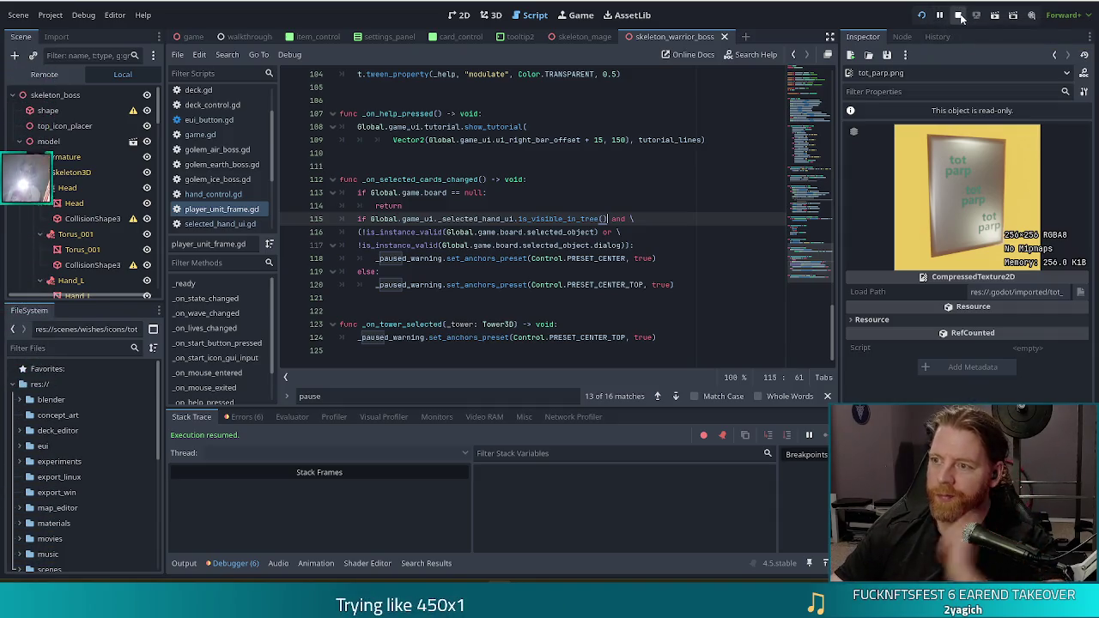
{"action": "left_click", "coordinate": [958, 15]}
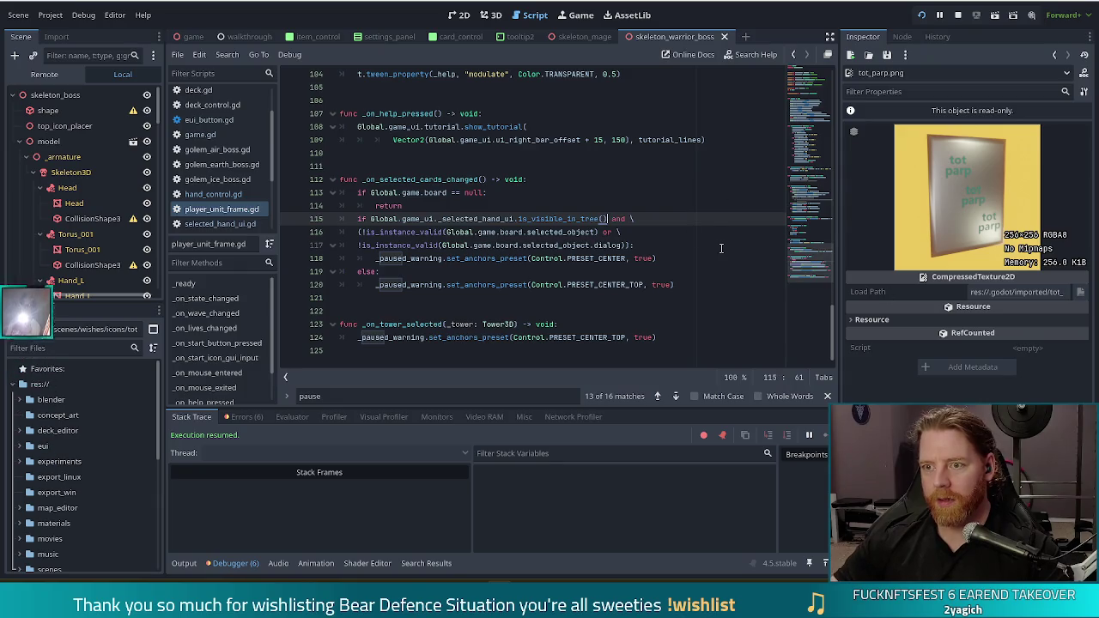
{"action": "left_click", "coordinate": [956, 21]}
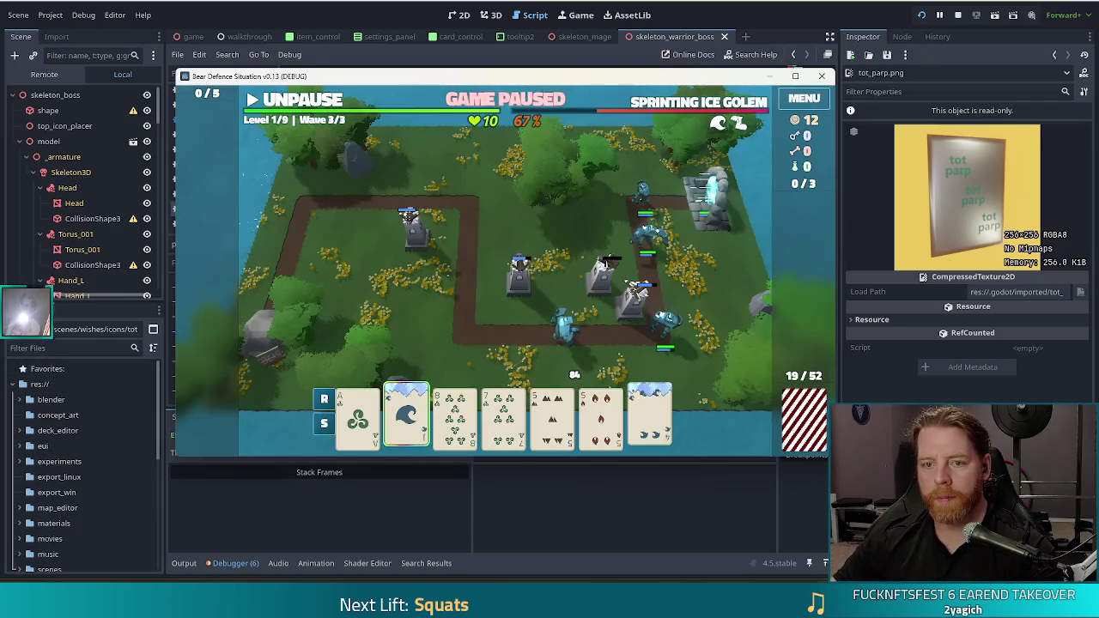
{"action": "left_click", "coordinate": [307, 105]}
{"action": "left_click", "coordinate": [309, 107]}
{"action": "left_click", "coordinate": [307, 105]}
{"action": "left_click", "coordinate": [307, 105]}
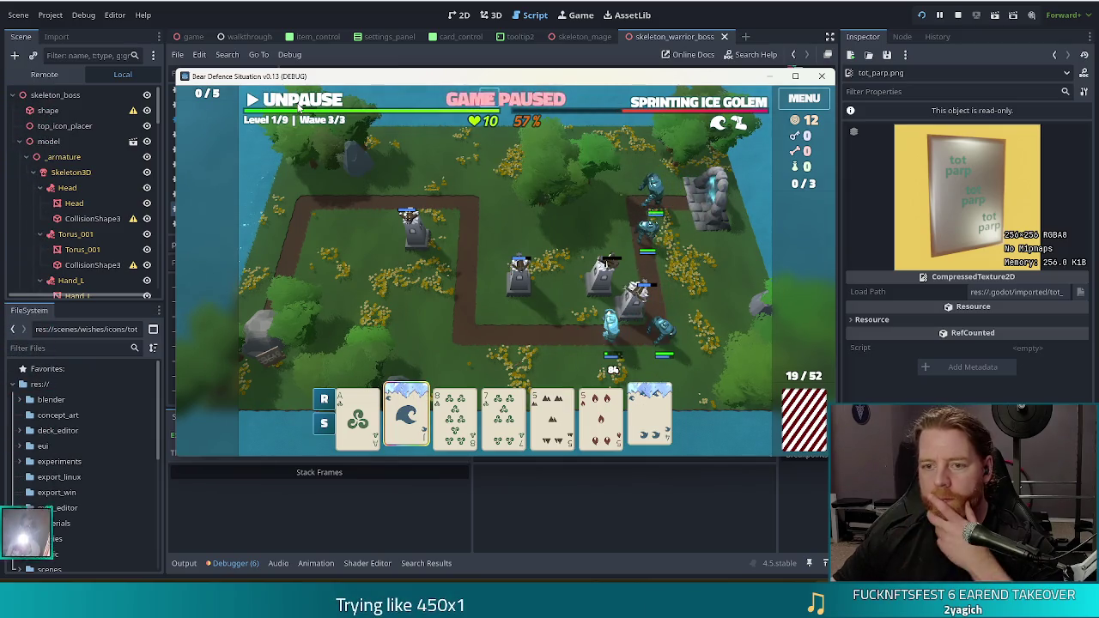
{"action": "left_click", "coordinate": [311, 116]}
{"action": "key", "text": "Down"}
{"action": "key", "text": "Down"}
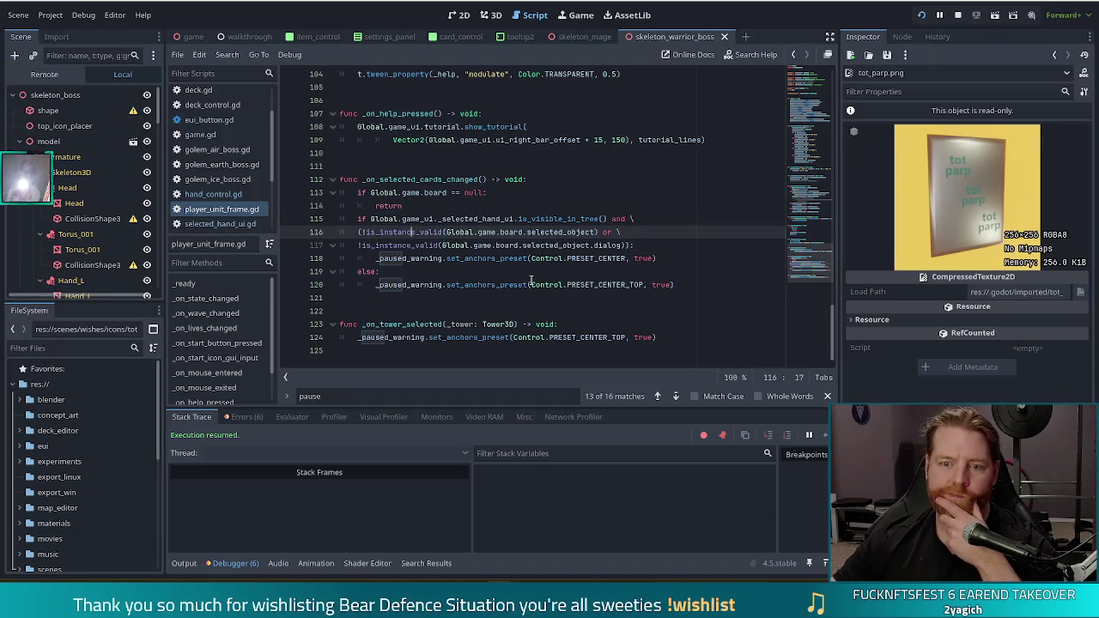
{"action": "scroll", "coordinate": [533, 277], "scroll_direction": "up", "scroll_amount": 1}
{"action": "scroll", "coordinate": [533, 277], "scroll_direction": "down", "scroll_amount": 1}
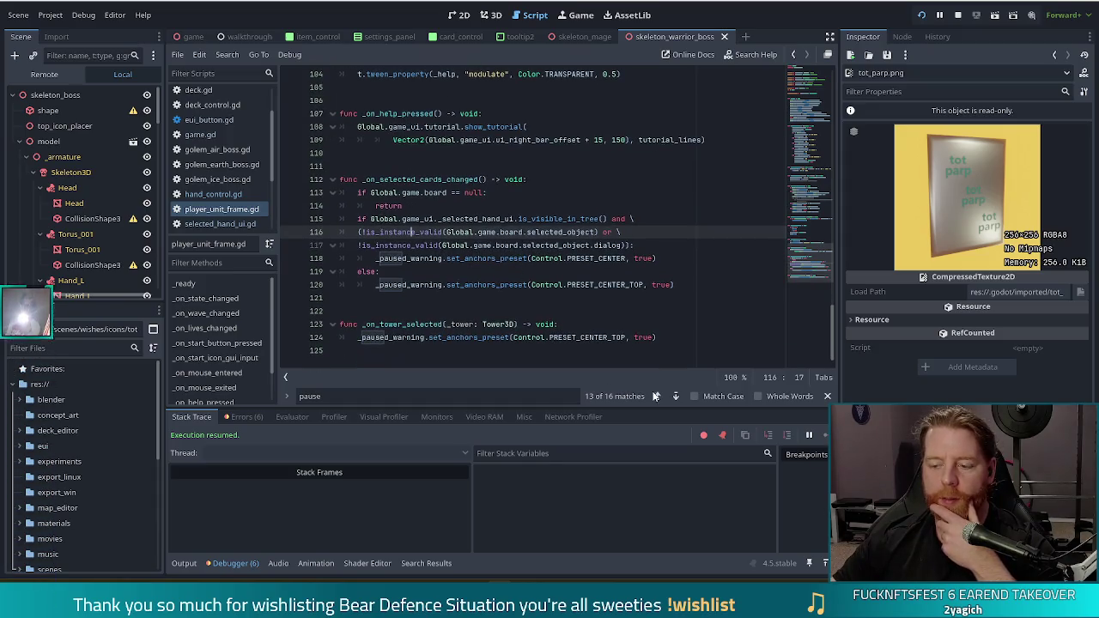
{"action": "key", "text": "alt+Tab"}
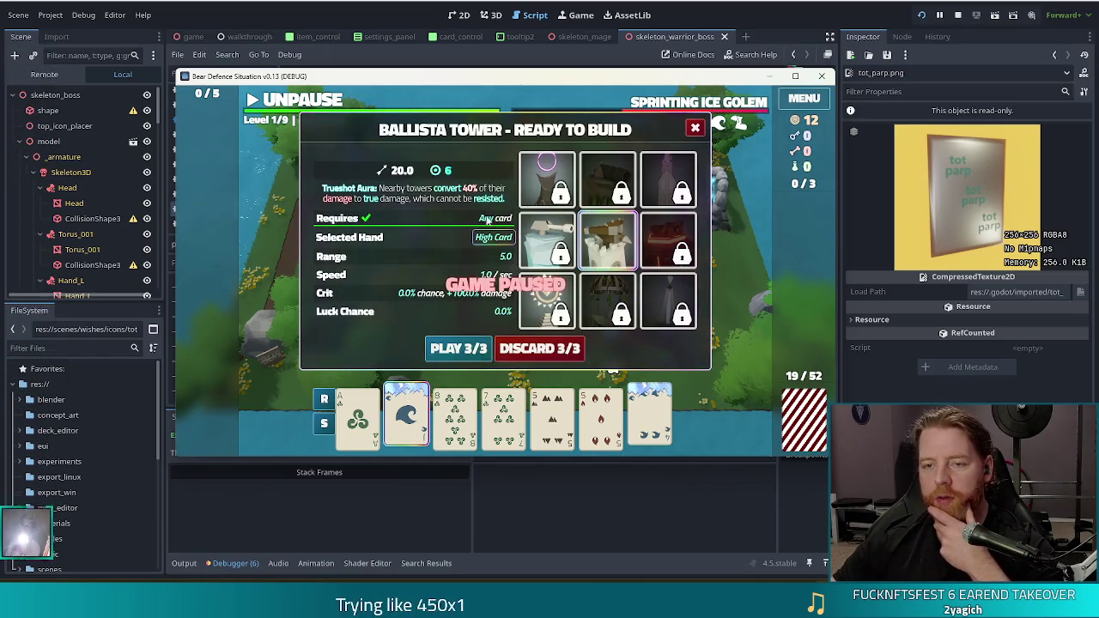
{"action": "key", "text": "alt+Tab"}
{"action": "left_click", "coordinate": [421, 219]}
{"action": "key", "text": "Right"}
{"action": "key", "text": "Right"}
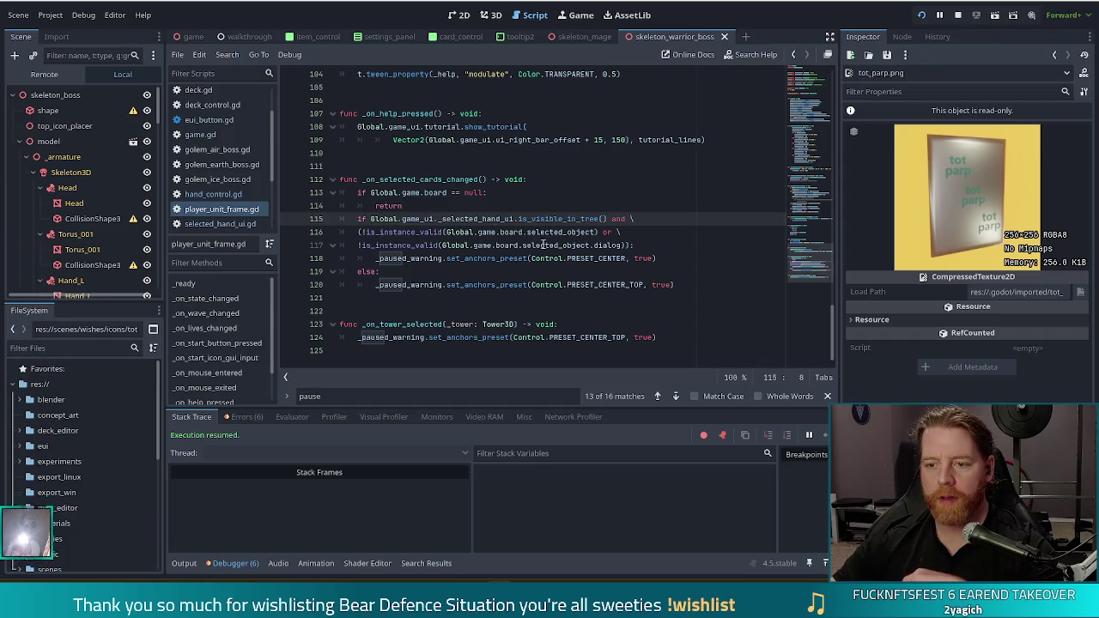
{"action": "key", "text": "alt+Tab"}
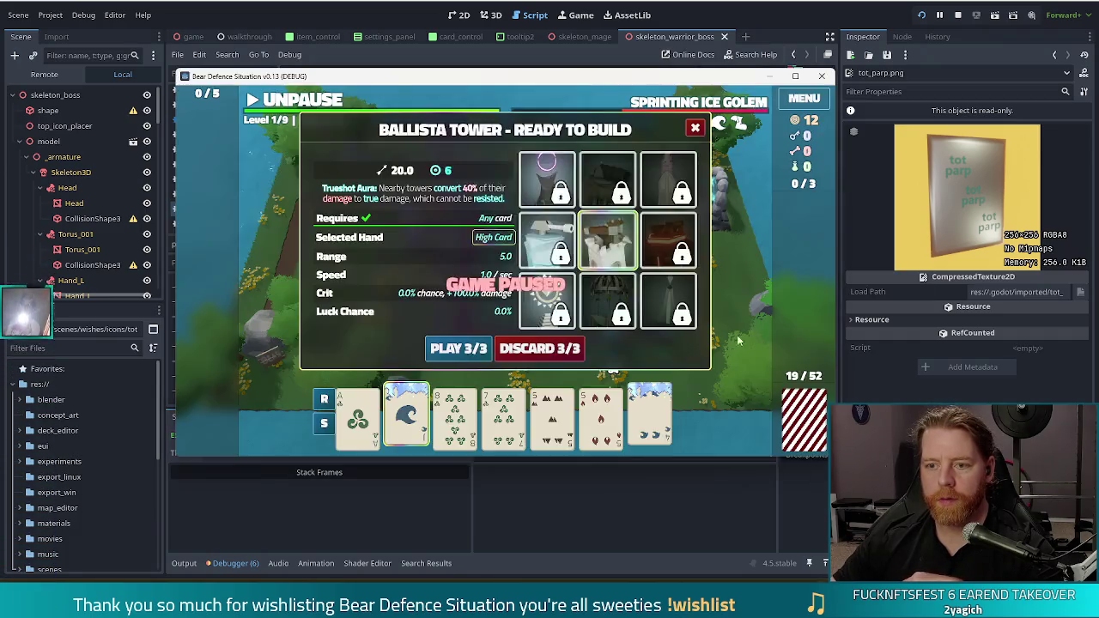
{"action": "left_click", "coordinate": [670, 162]}
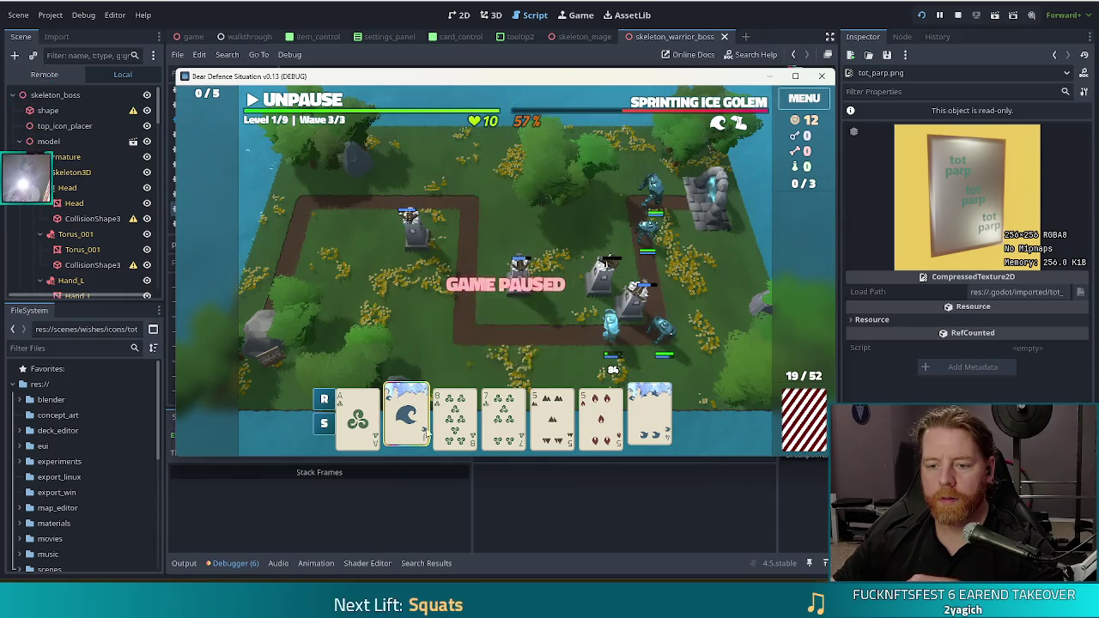
{"action": "left_click", "coordinate": [455, 425]}
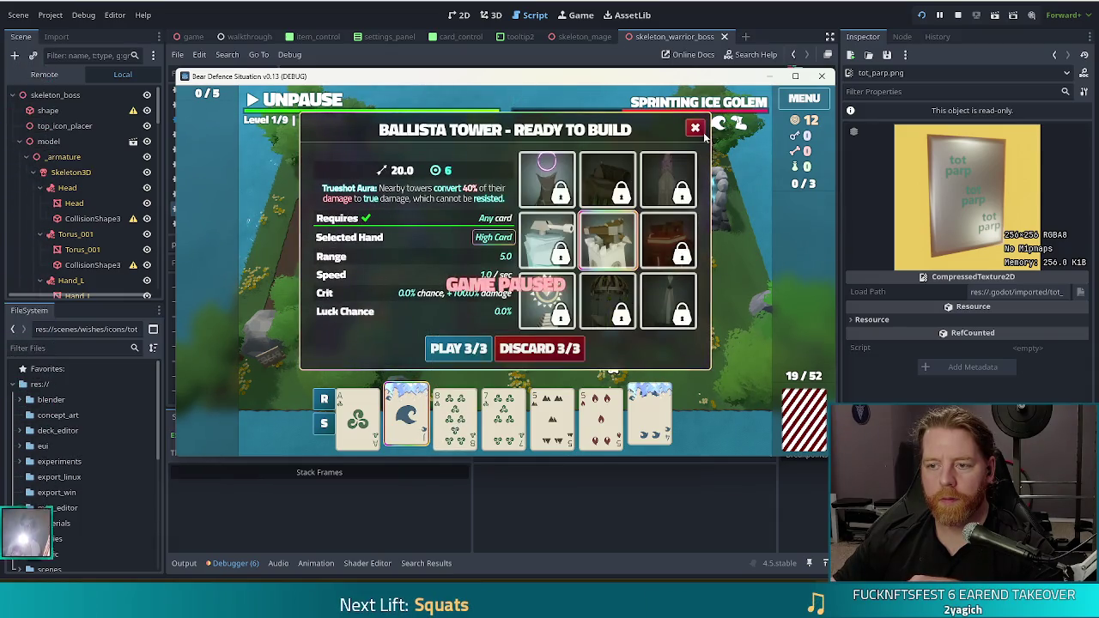
{"action": "left_click", "coordinate": [455, 425]}
{"action": "left_click", "coordinate": [455, 425]}
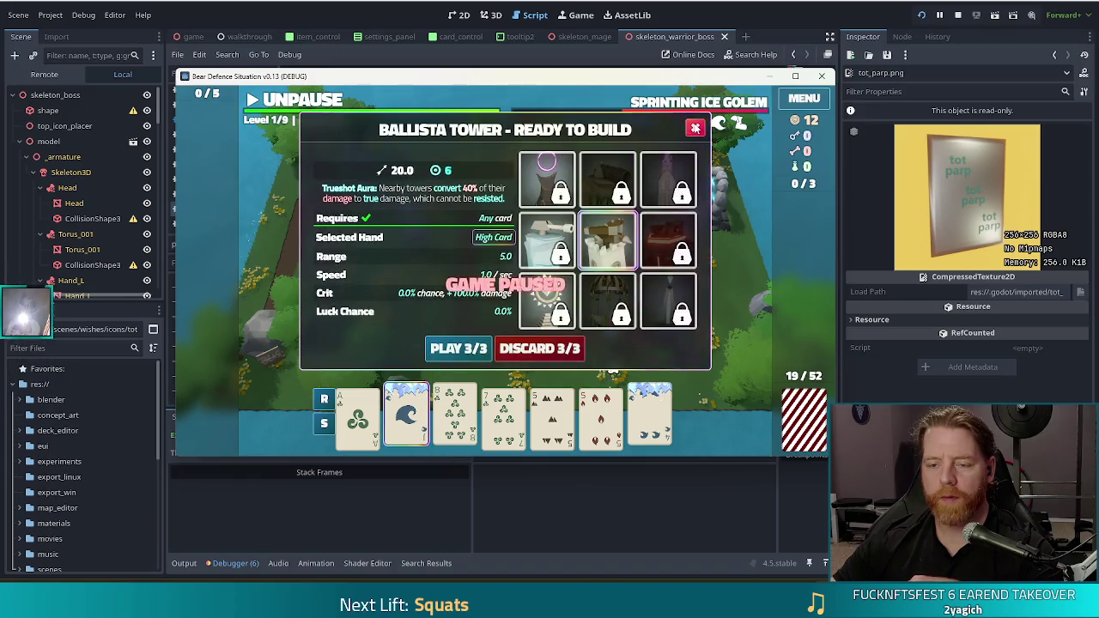
{"action": "left_click", "coordinate": [695, 128]}
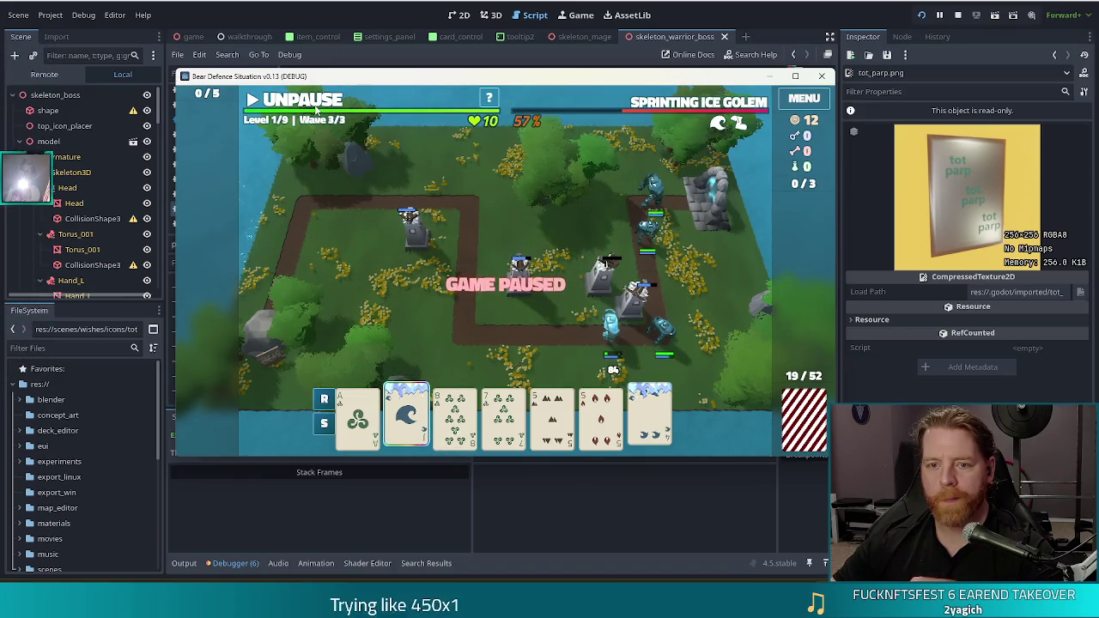
{"action": "left_click", "coordinate": [297, 101]}
{"action": "left_click", "coordinate": [305, 105]}
{"action": "left_click", "coordinate": [305, 105]}
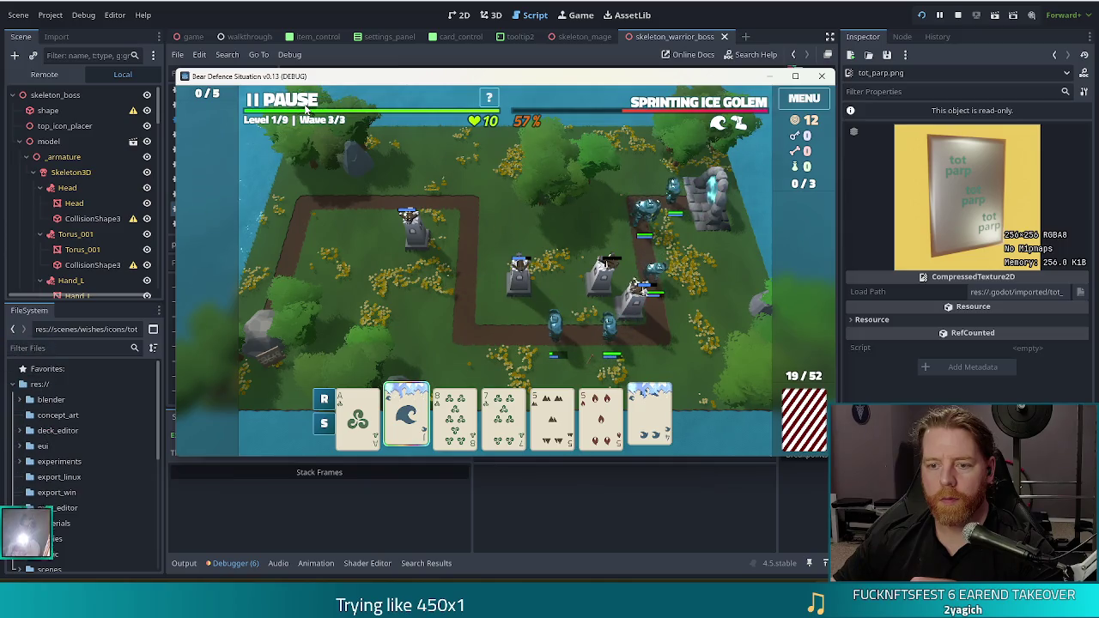
{"action": "left_click", "coordinate": [305, 105]}
{"action": "left_click", "coordinate": [545, 293]}
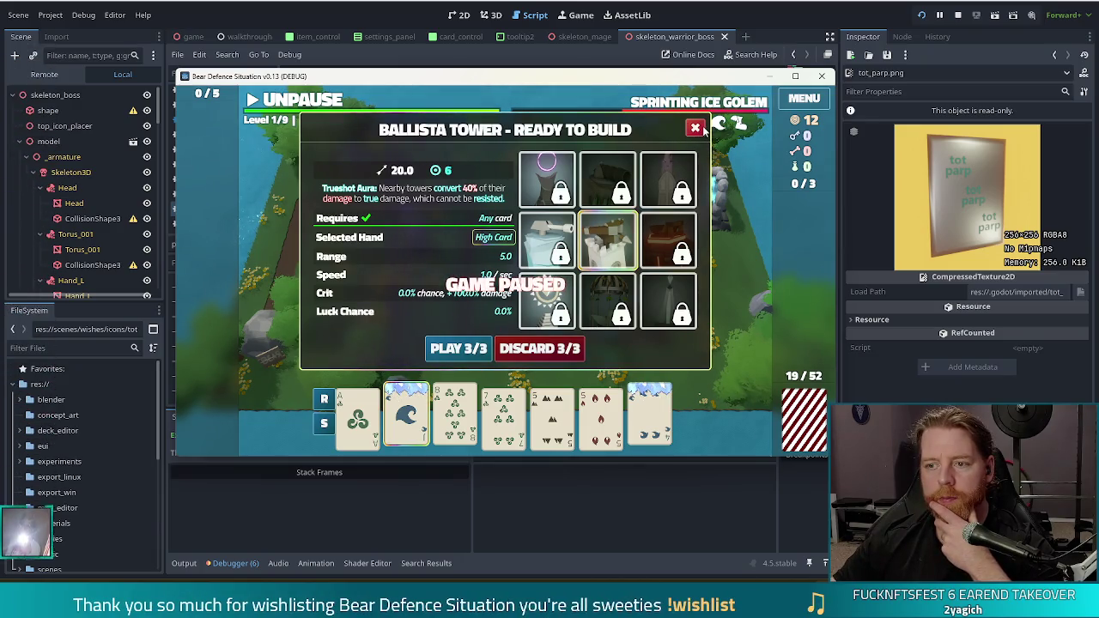
{"action": "left_click", "coordinate": [698, 129]}
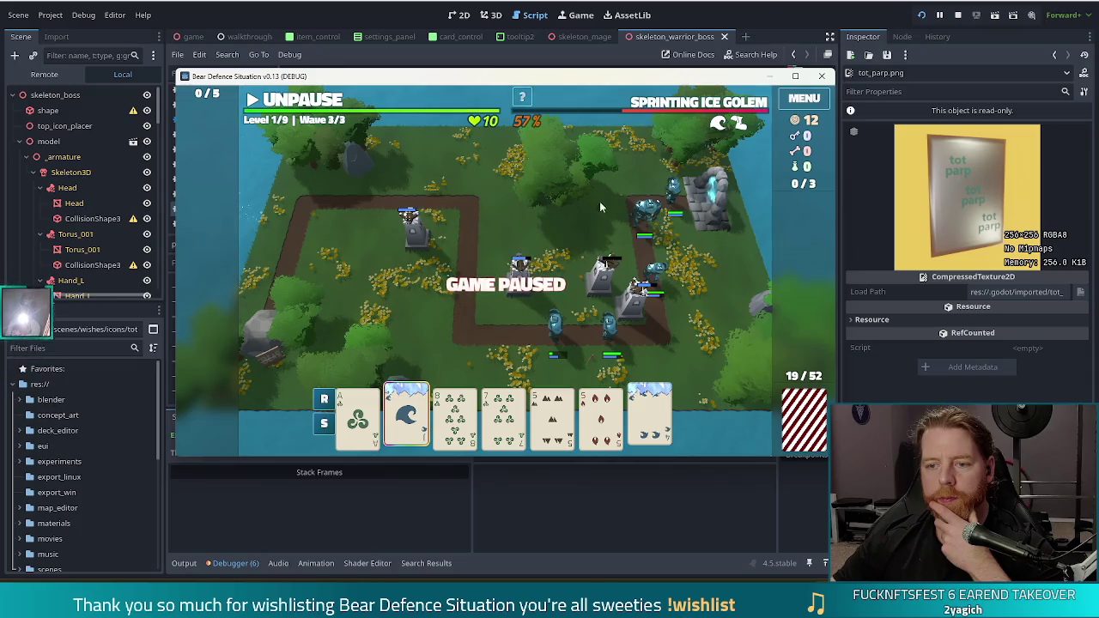
{"action": "left_click", "coordinate": [769, 14]}
{"action": "left_click", "coordinate": [502, 245]}
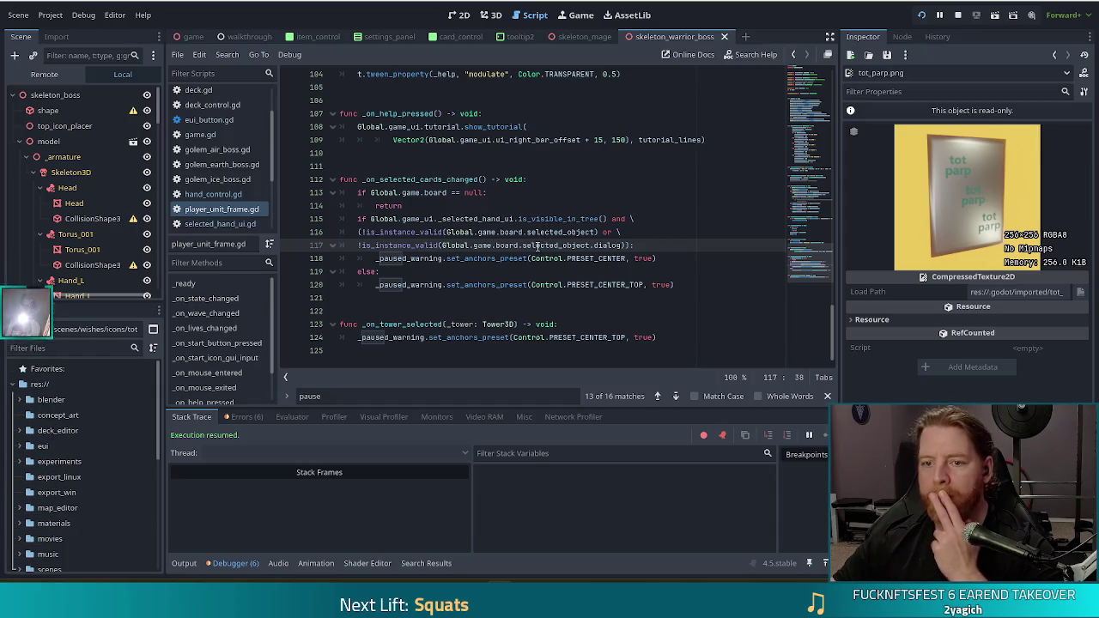
Select the _selected_hand_ui.is_visible_in_tree() expression on line 115, then open selected_hand_ui.gd.
{"action": "left_click", "coordinate": [580, 220]}
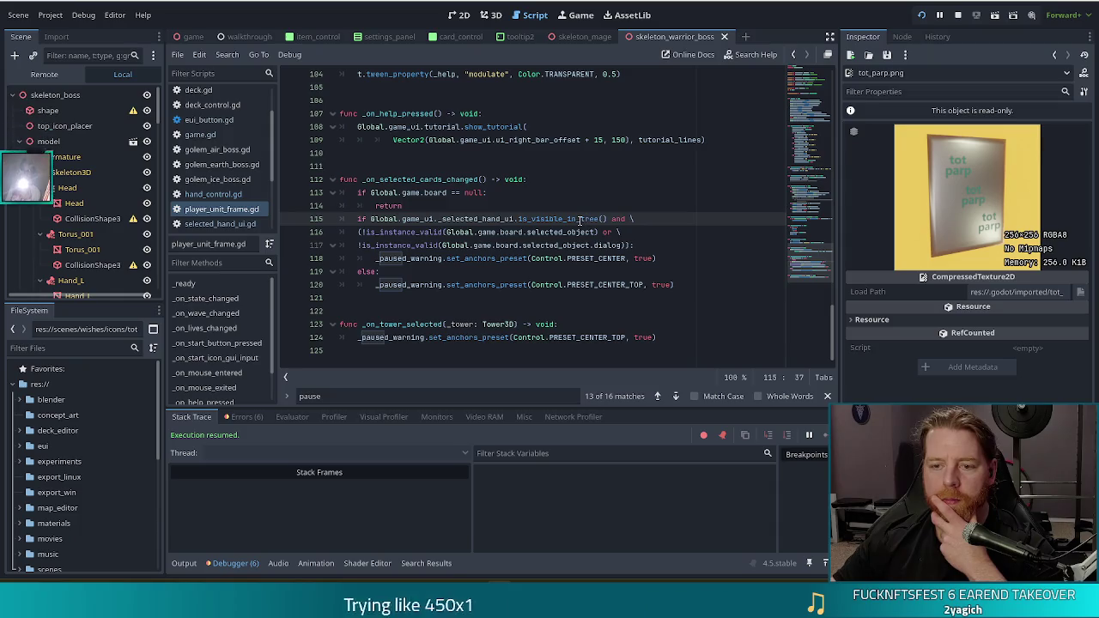
{"action": "left_click", "coordinate": [566, 220]}
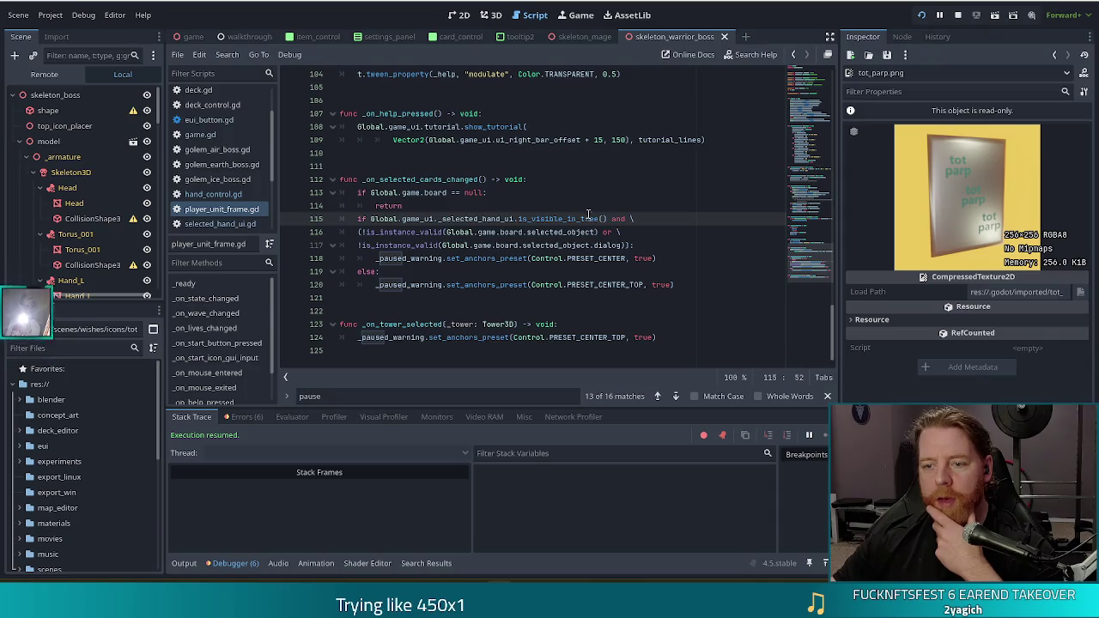
{"action": "left_click_drag", "start_coordinate": [606, 218], "coordinate": [438, 219]}
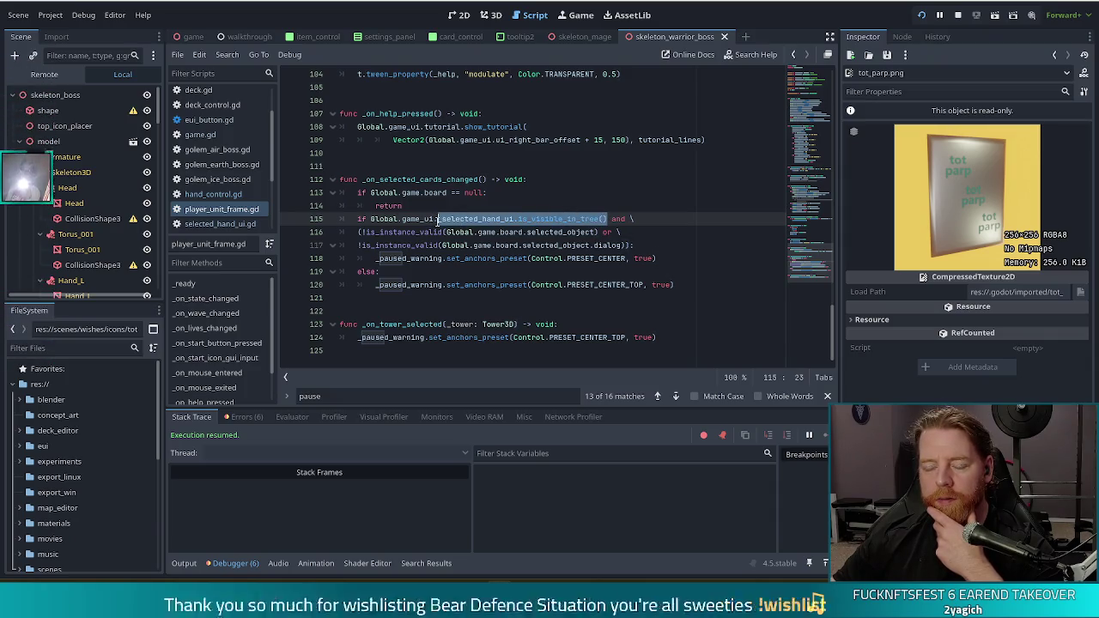
{"action": "mouse_move", "coordinate": [426, 243]}
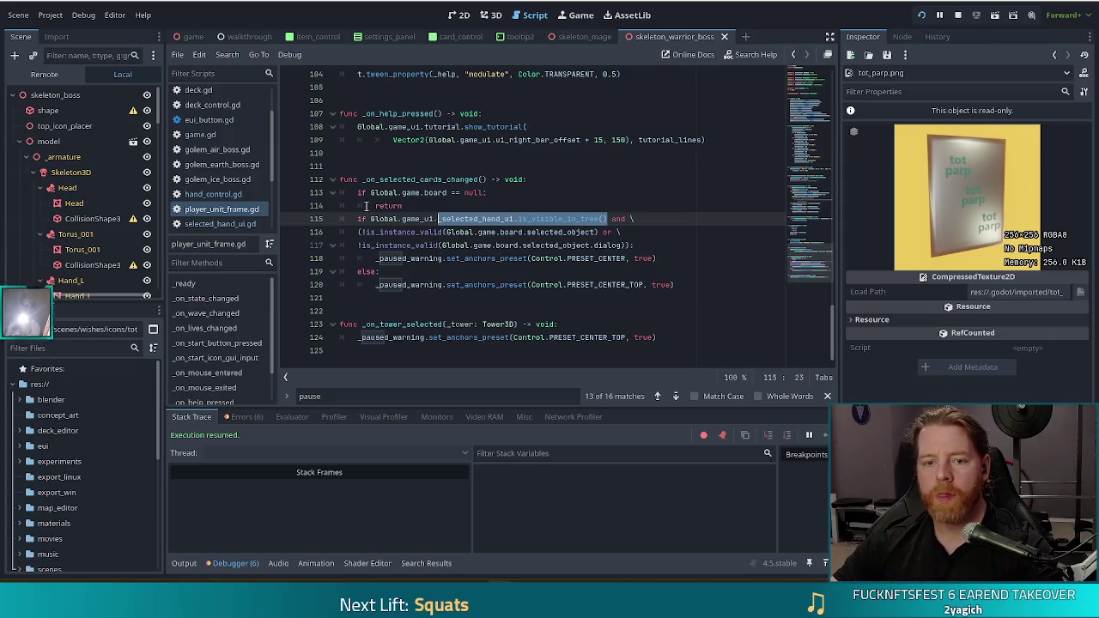
{"action": "left_click", "coordinate": [203, 223]}
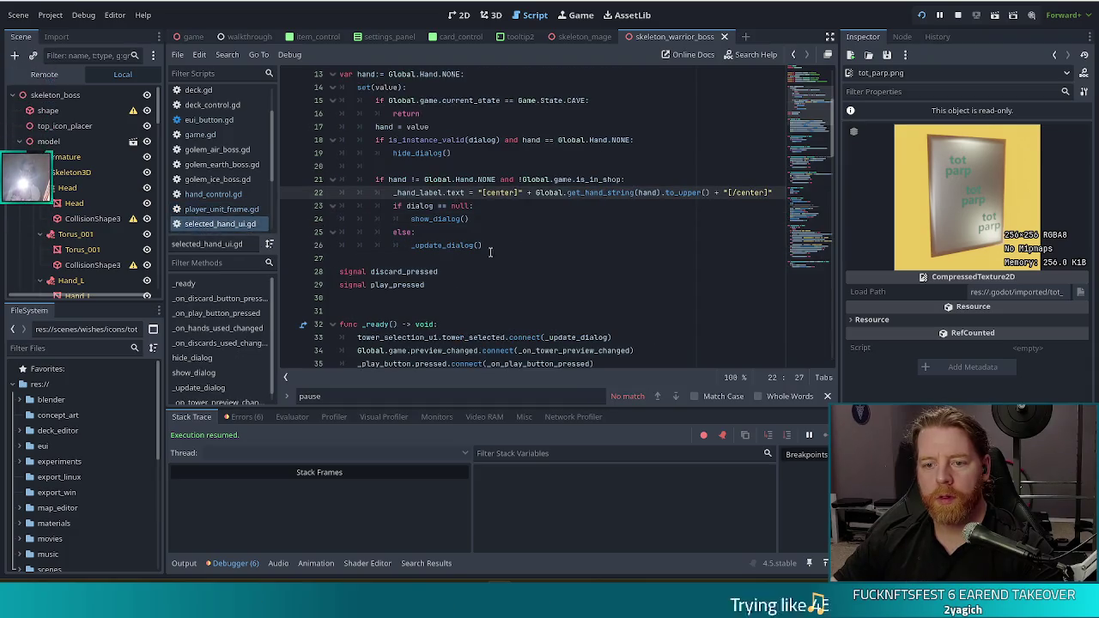
Jump from the hide_dialog() call on line 19 to its definition, review its body, and return to the game.
{"action": "left_click", "coordinate": [456, 227]}
{"action": "left_click", "coordinate": [429, 153]}
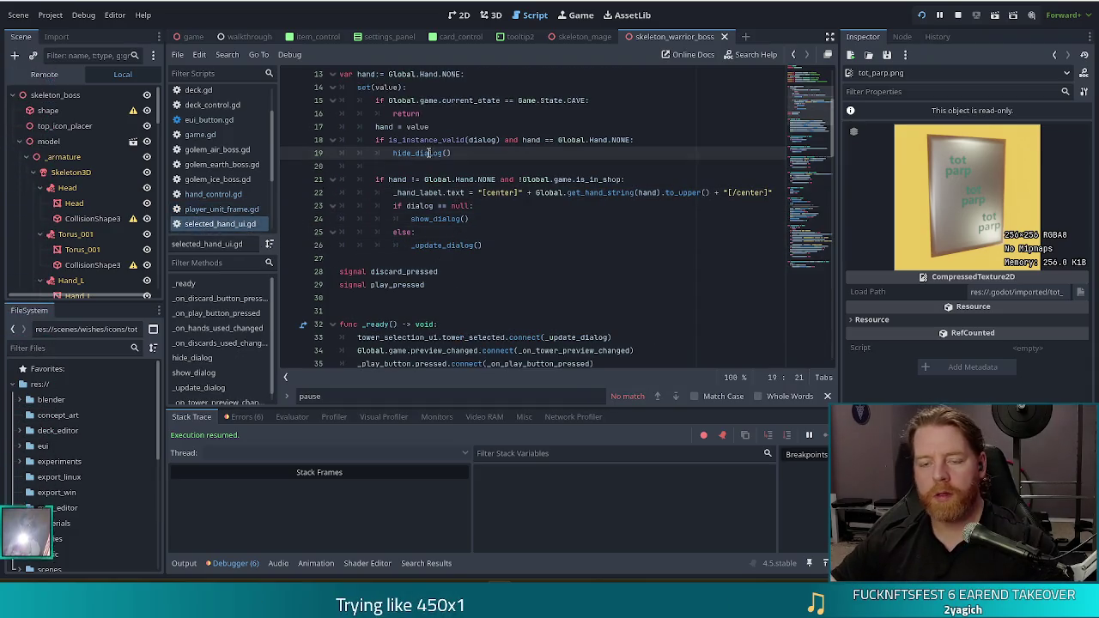
{"action": "left_click", "coordinate": [416, 153], "text": "ctrl"}
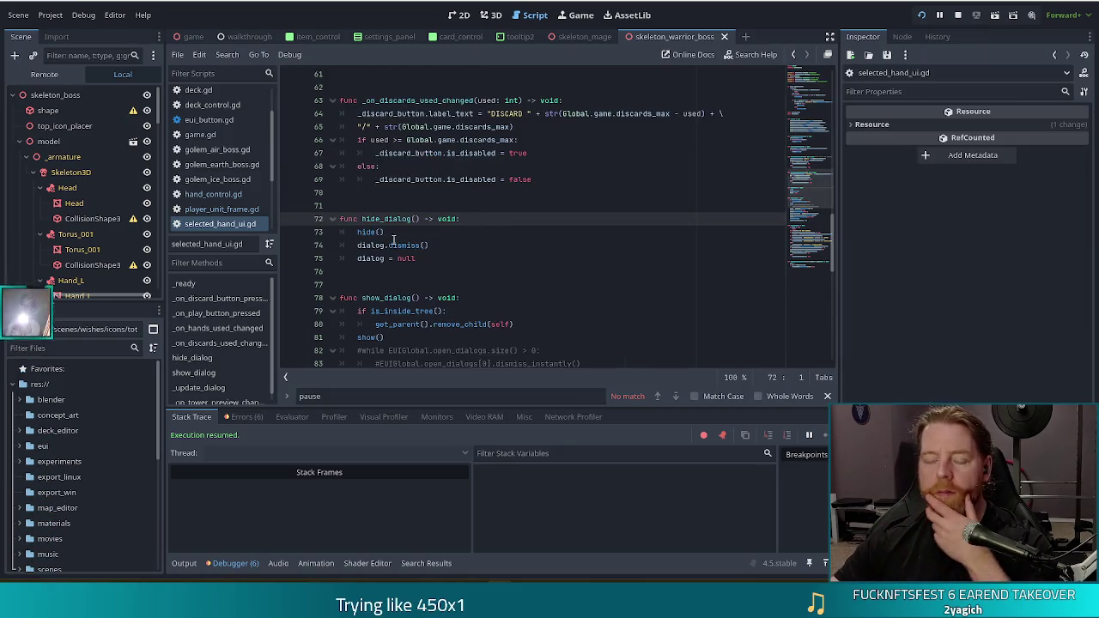
{"action": "key", "text": "Down"}
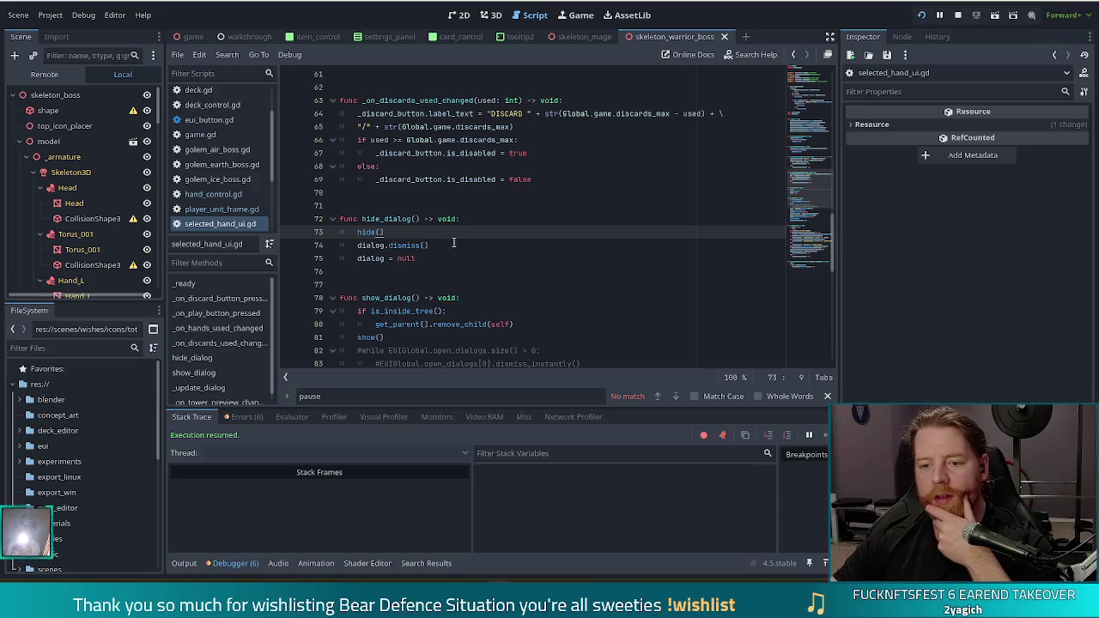
{"action": "left_click", "coordinate": [454, 245]}
{"action": "left_click", "coordinate": [437, 259]}
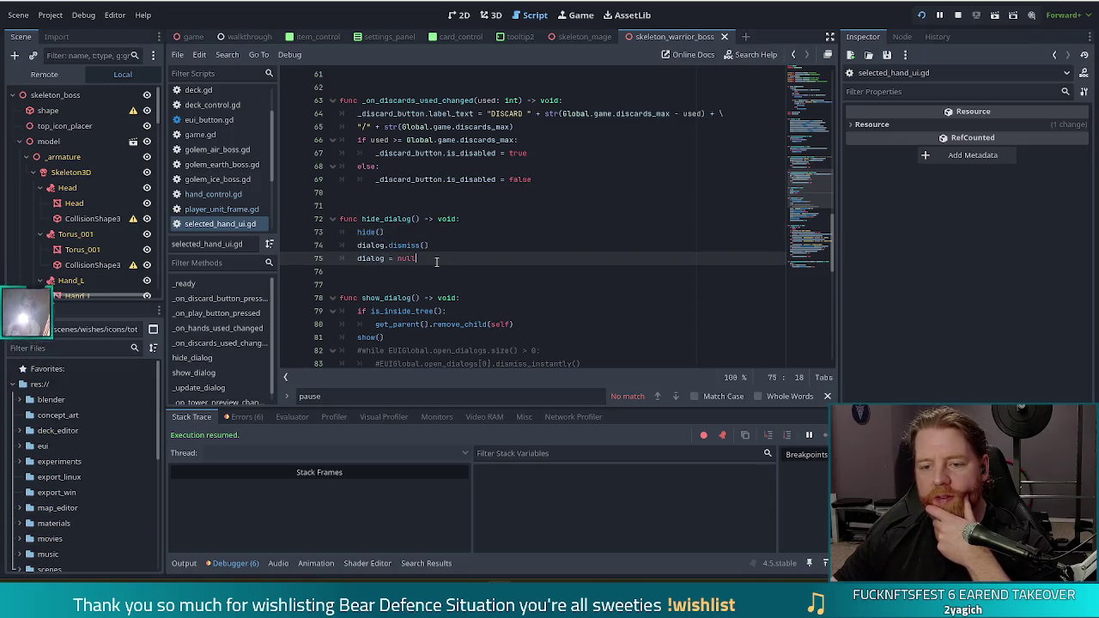
{"action": "right_click", "coordinate": [436, 261]}
{"action": "key", "text": "Escape"}
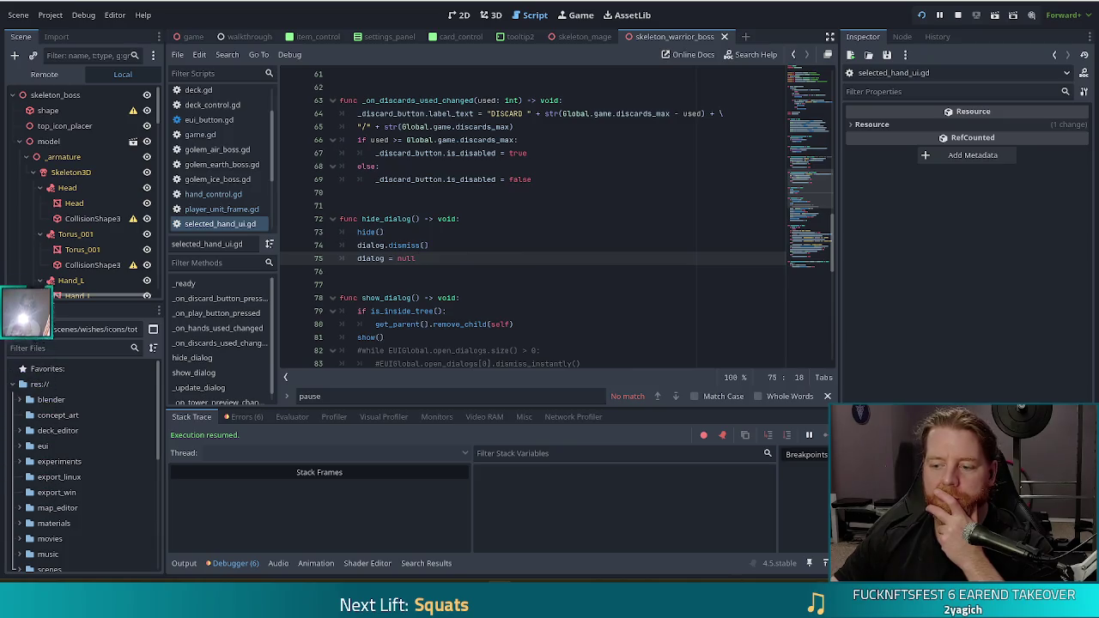
{"action": "key", "text": "alt+Tab"}
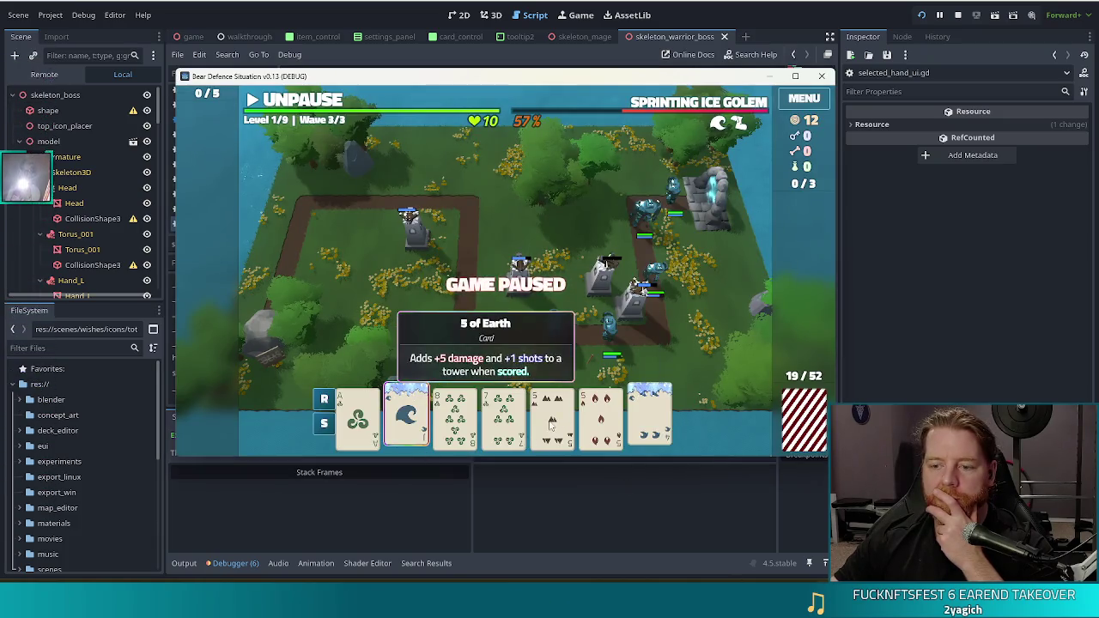
In the paused game, open the Ballista Tower build dialog, look over its tower thumbnails, and close it.
{"action": "left_click", "coordinate": [552, 421]}
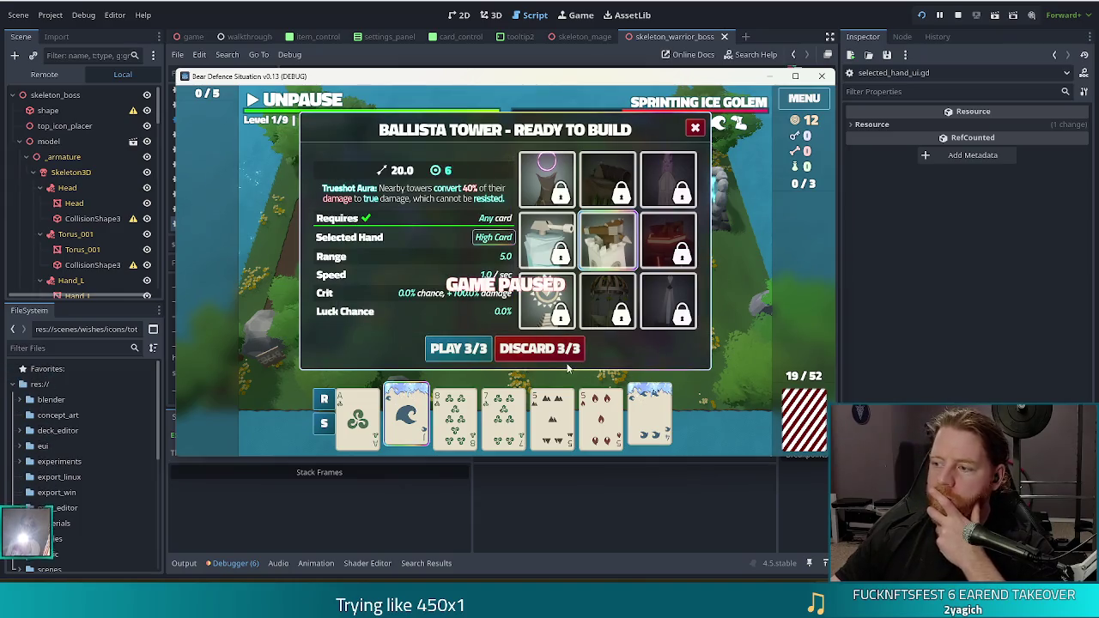
{"action": "mouse_move", "coordinate": [532, 219]}
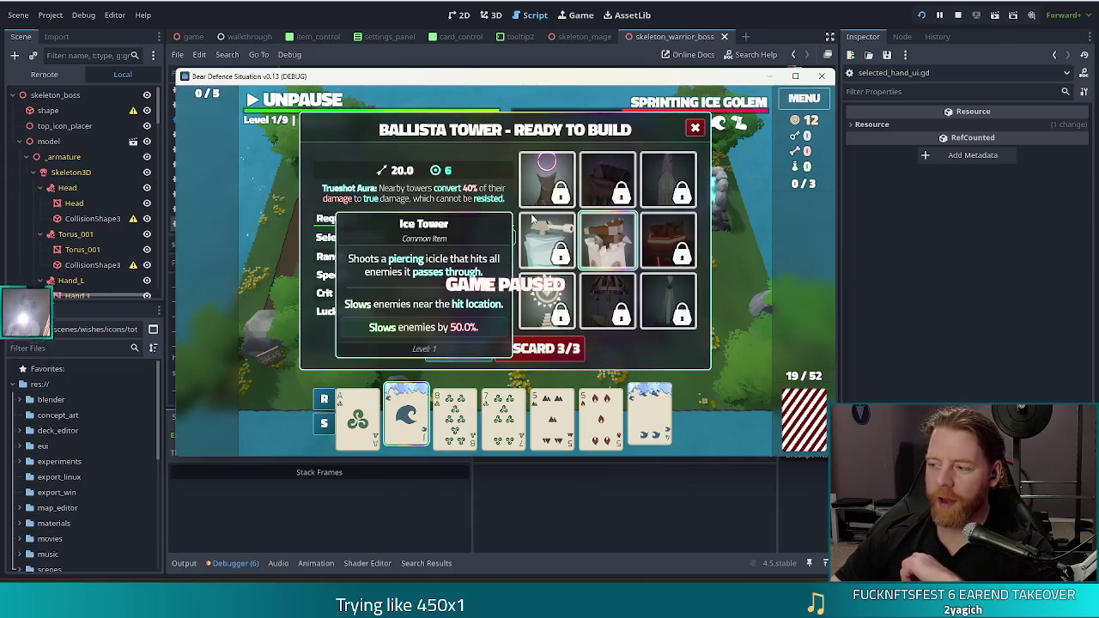
{"action": "mouse_move", "coordinate": [547, 203]}
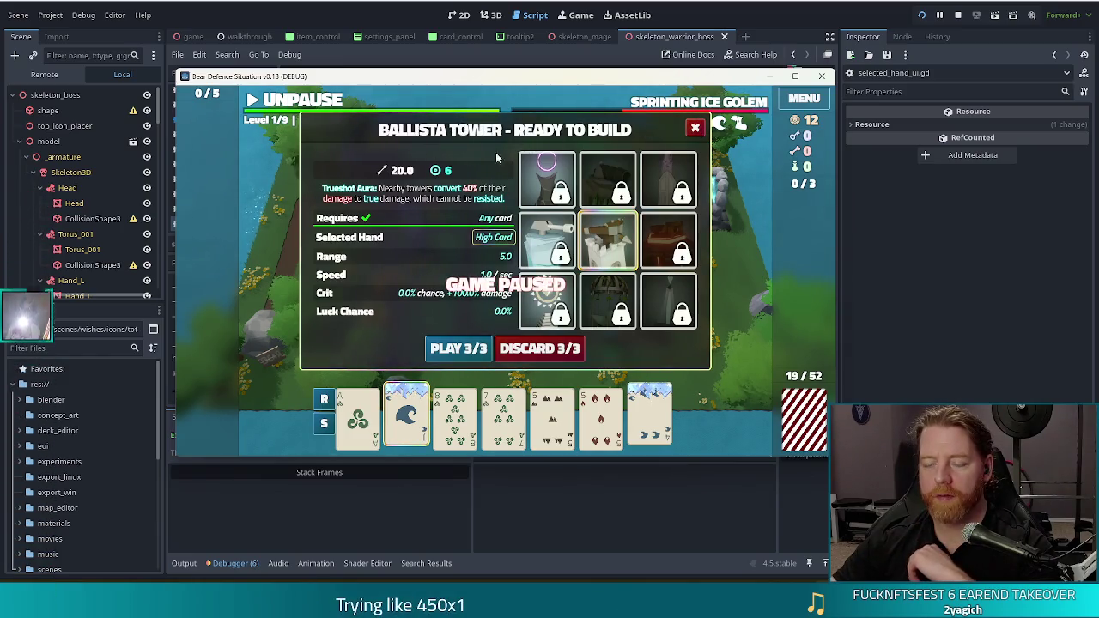
{"action": "left_click", "coordinate": [695, 128]}
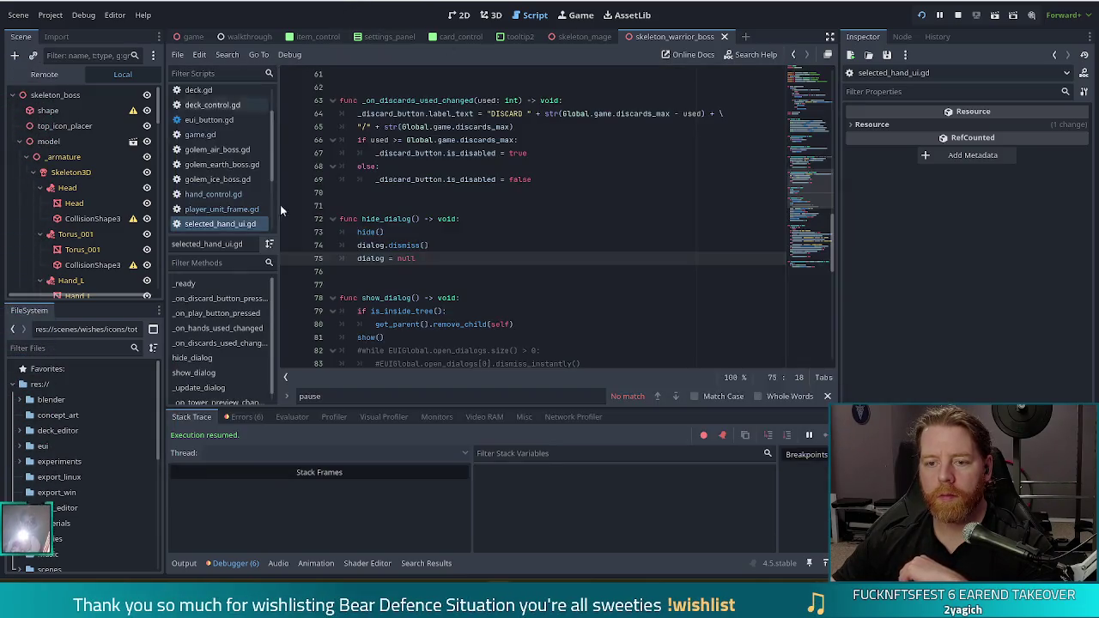
{"action": "left_click", "coordinate": [386, 234]}
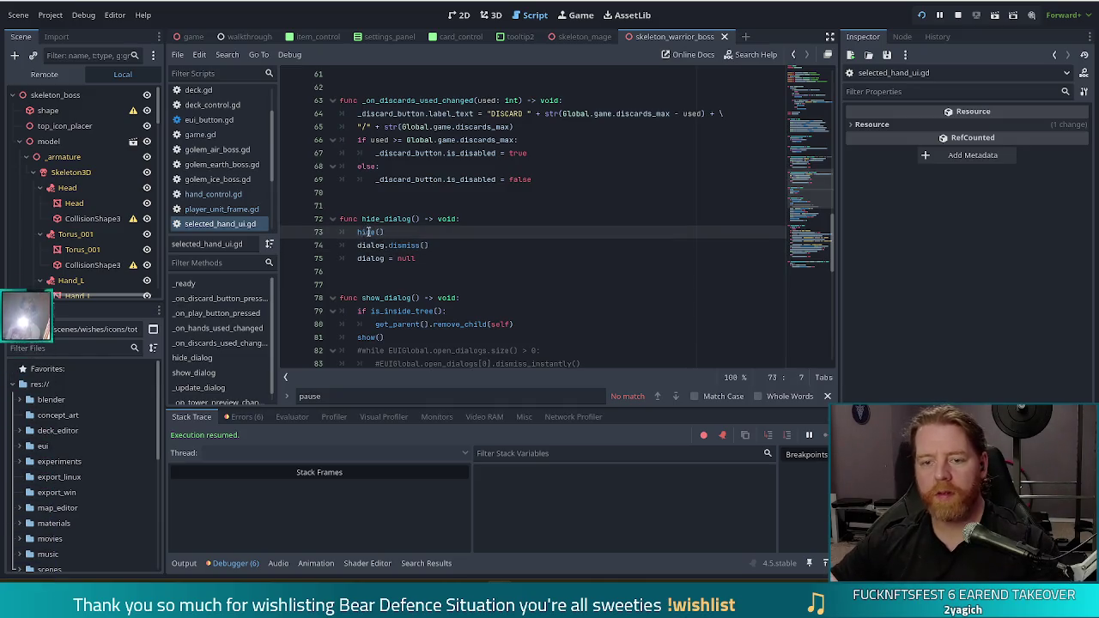
{"action": "left_click", "coordinate": [369, 233], "text": "ctrl"}
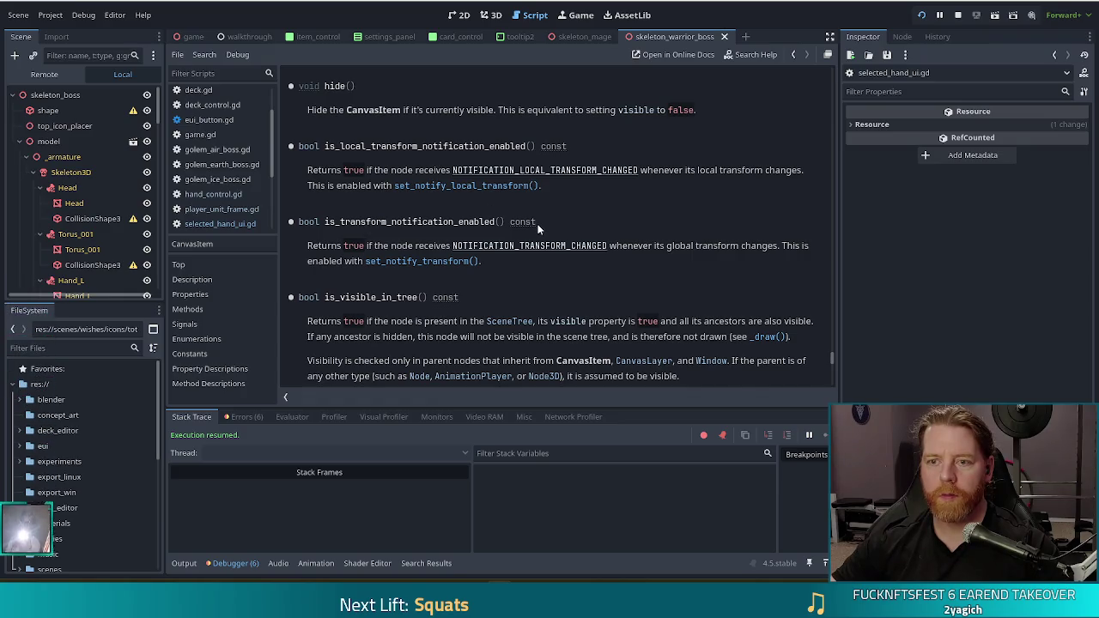
{"action": "key", "text": "alt+Left"}
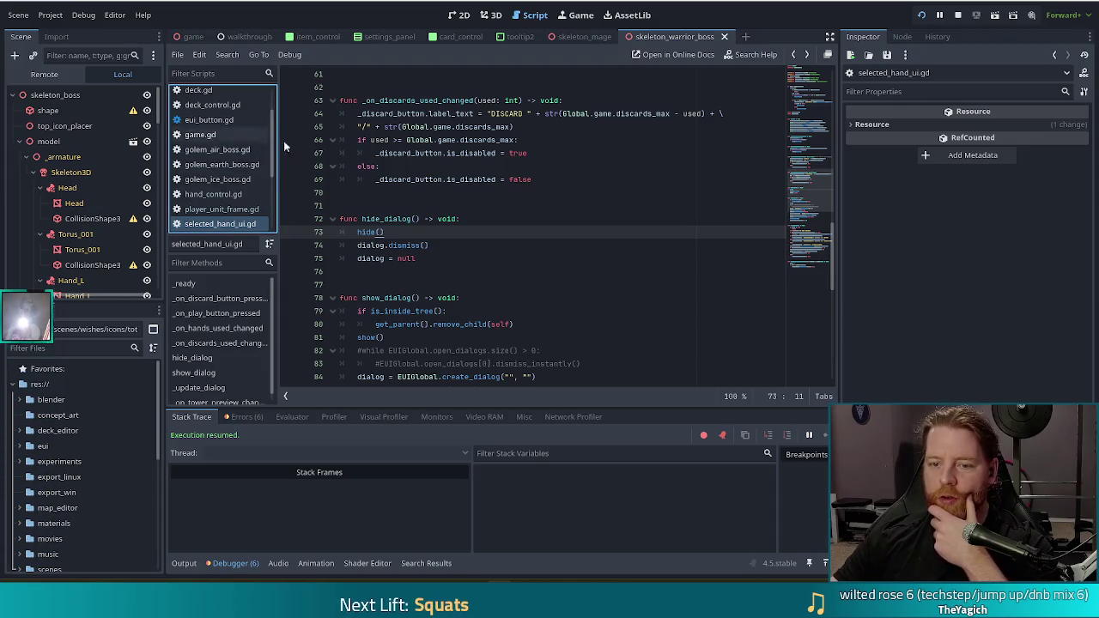
{"action": "mouse_move", "coordinate": [273, 145]}
{"action": "left_mouse_down"}
{"action": "mouse_move", "coordinate": [272, 198]}
{"action": "mouse_move", "coordinate": [275, 170]}
{"action": "left_mouse_up"}
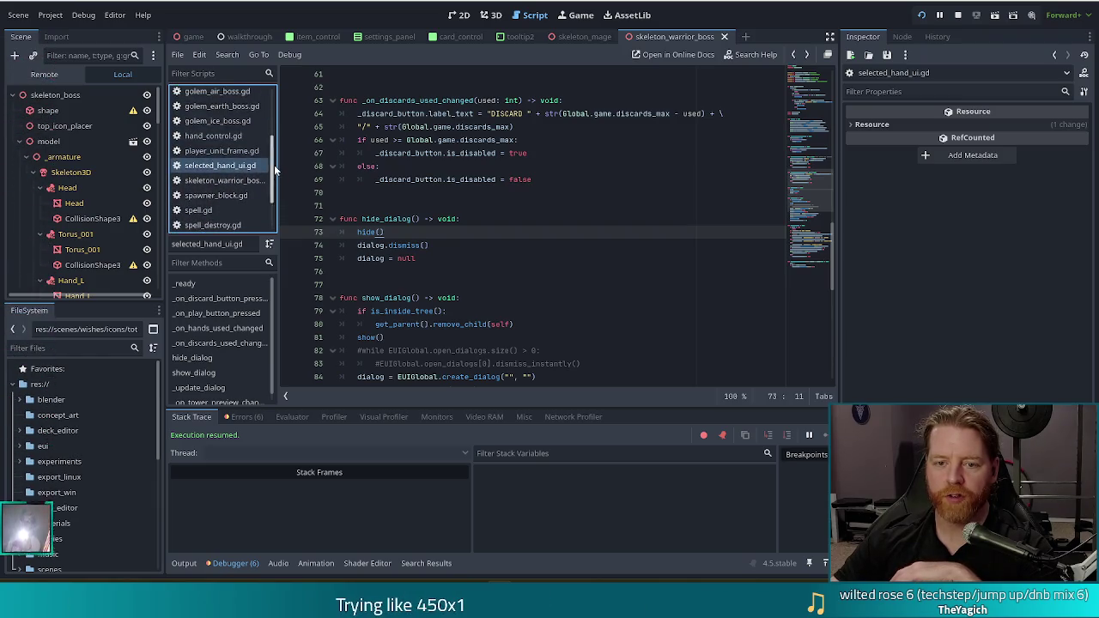
{"action": "key", "text": "alt+Left"}
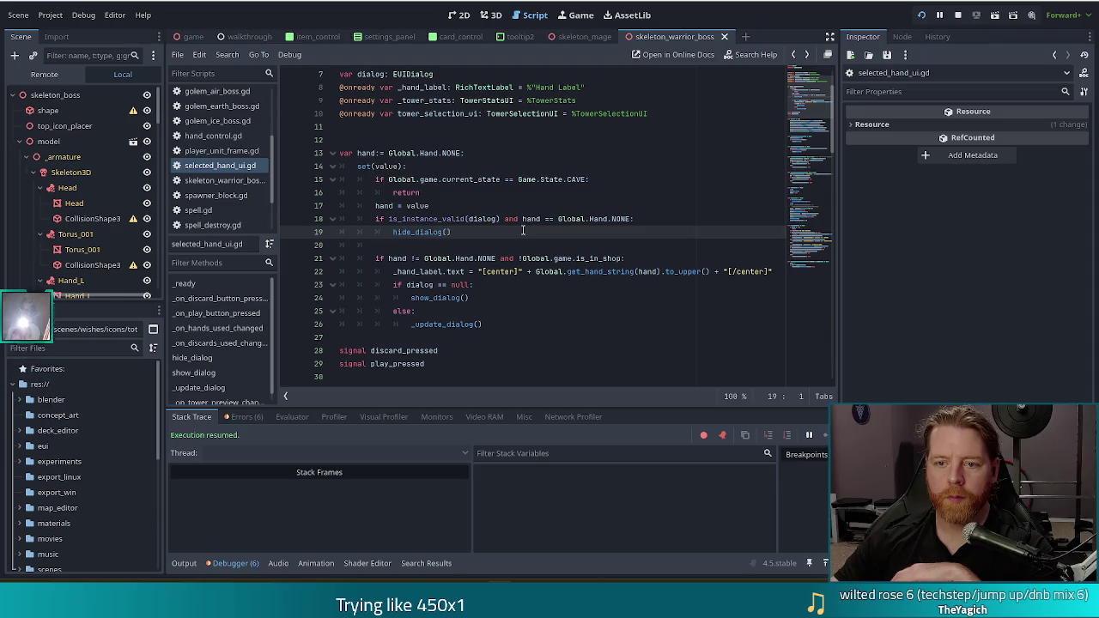
Go back to player_unit_frame.gd and review the paused-warning placement code on lines 115–124.
{"action": "key", "text": "alt+Left"}
{"action": "key", "text": "alt+Left"}
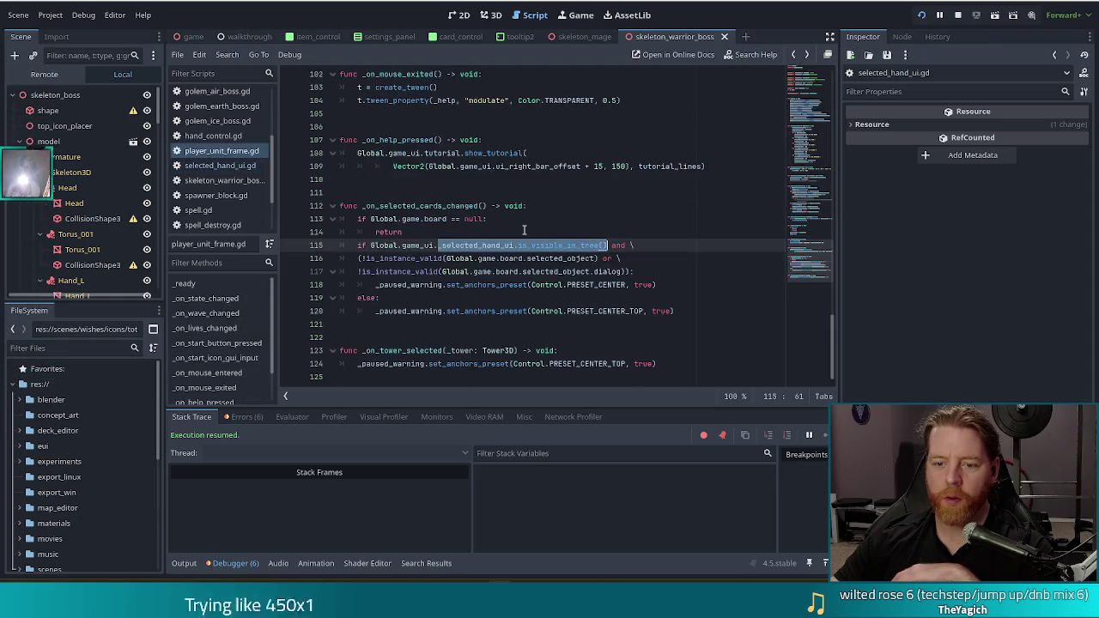
{"action": "left_click", "coordinate": [513, 245]}
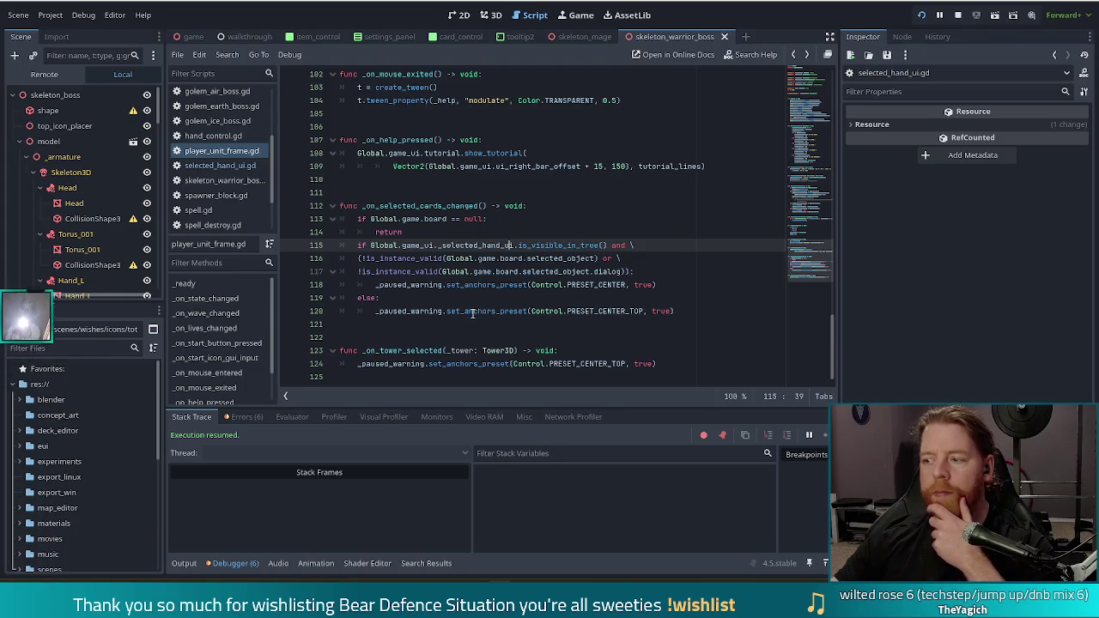
{"action": "left_click", "coordinate": [558, 259]}
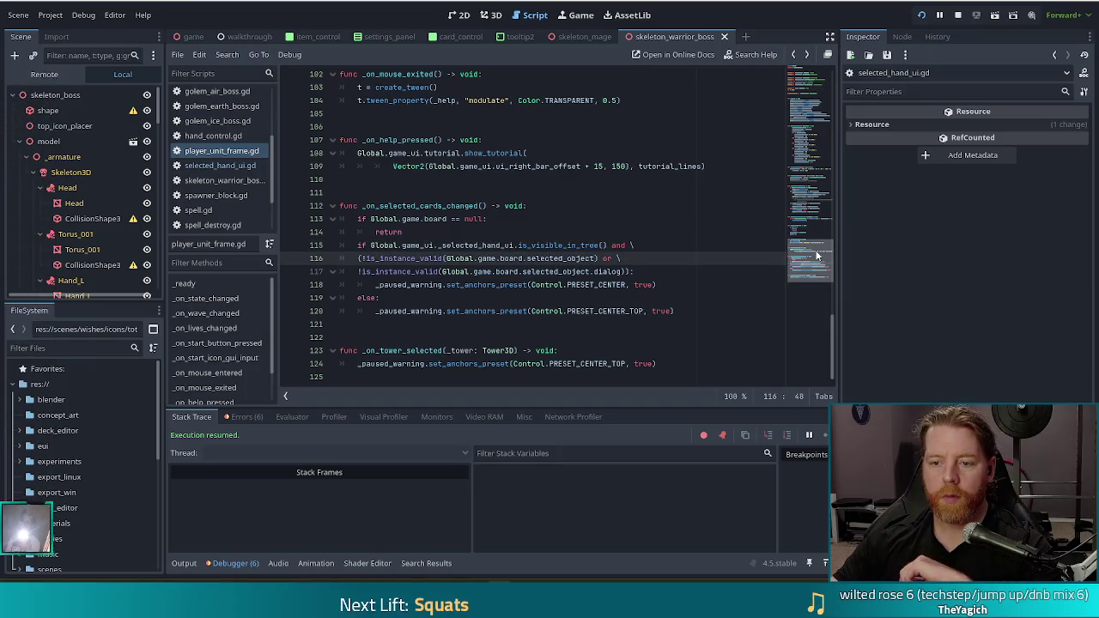
{"action": "left_click", "coordinate": [444, 284]}
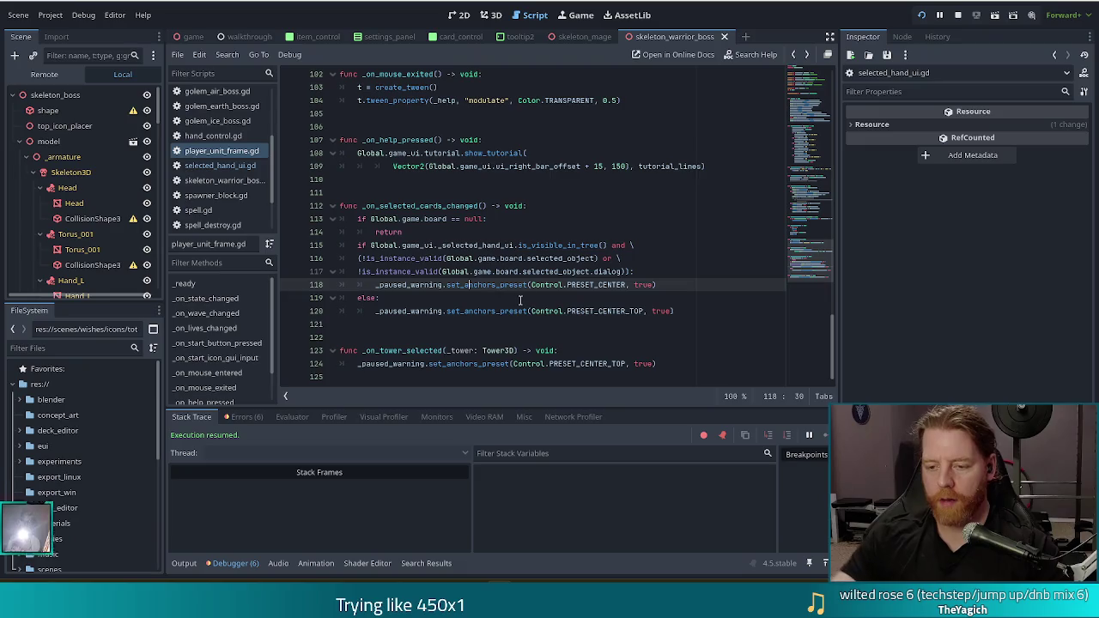
{"action": "left_click", "coordinate": [506, 364]}
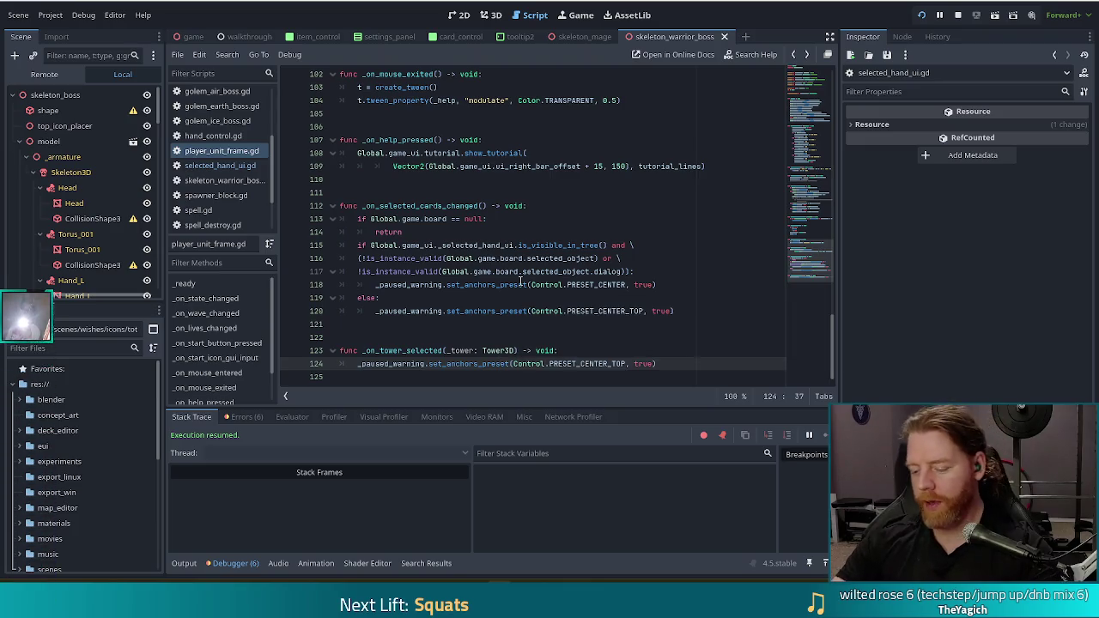
{"action": "mouse_move", "coordinate": [521, 281]}
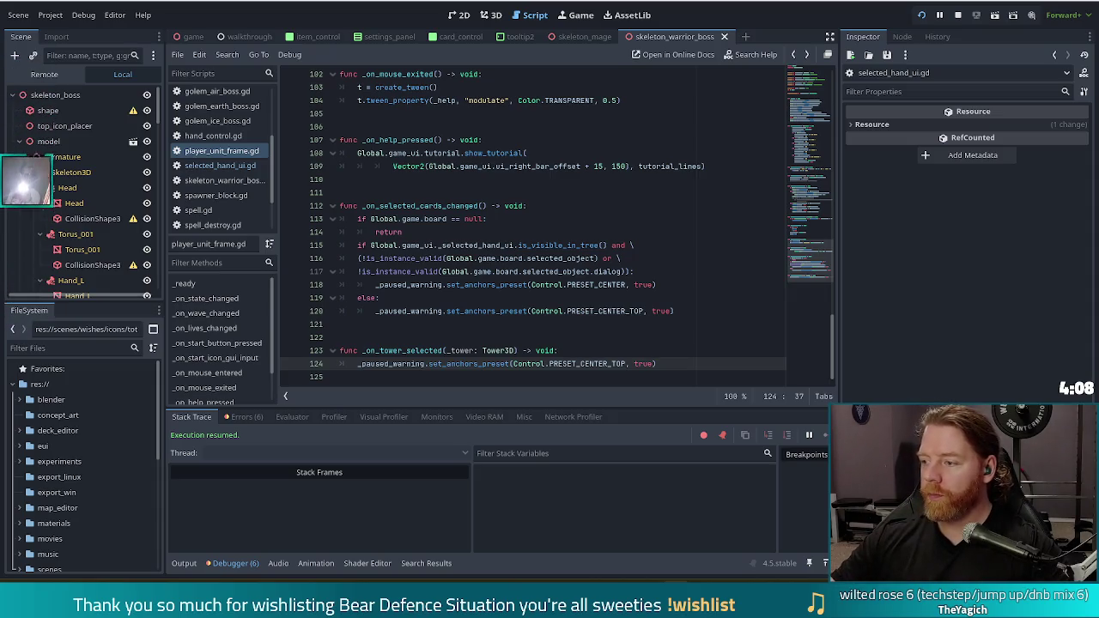
{"action": "left_click", "coordinate": [519, 246]}
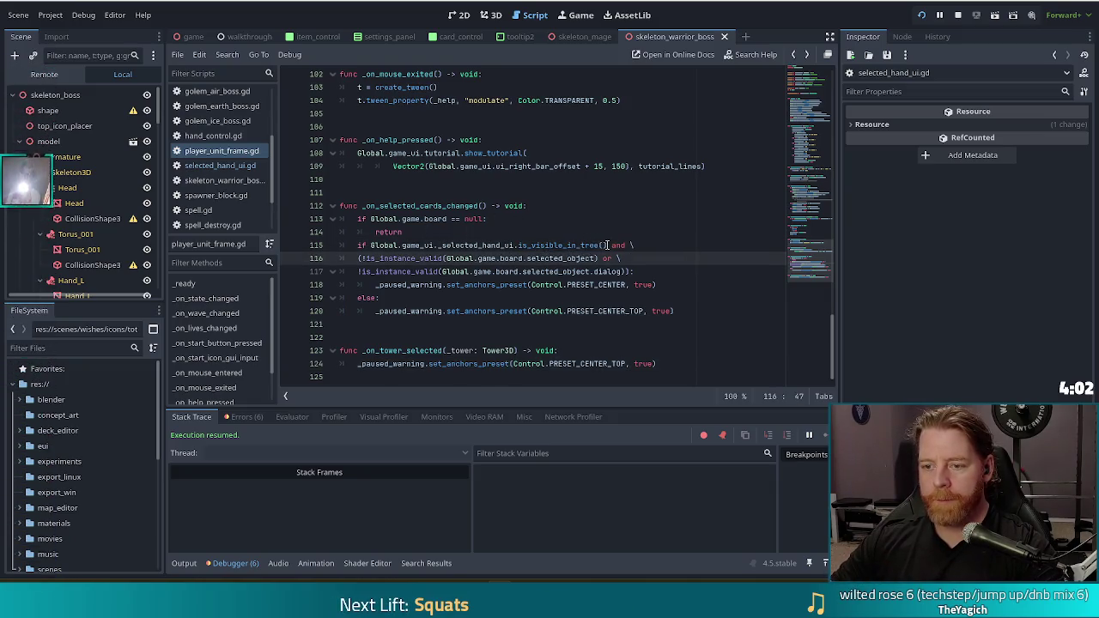
{"action": "left_click_drag", "start_coordinate": [607, 246], "coordinate": [369, 246]}
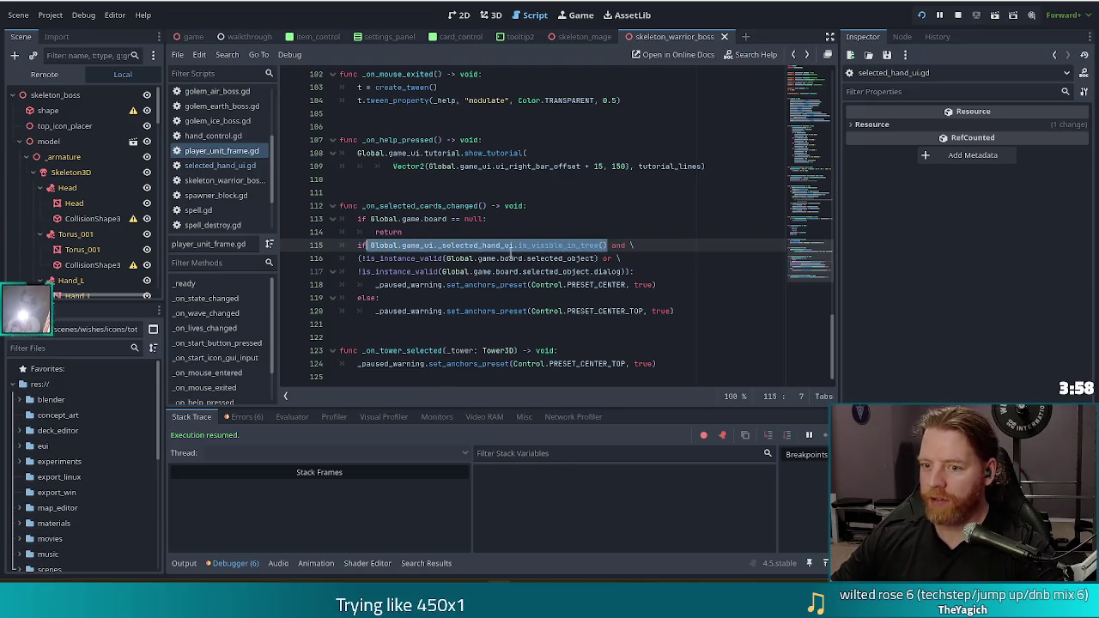
{"action": "double_click", "coordinate": [420, 206]}
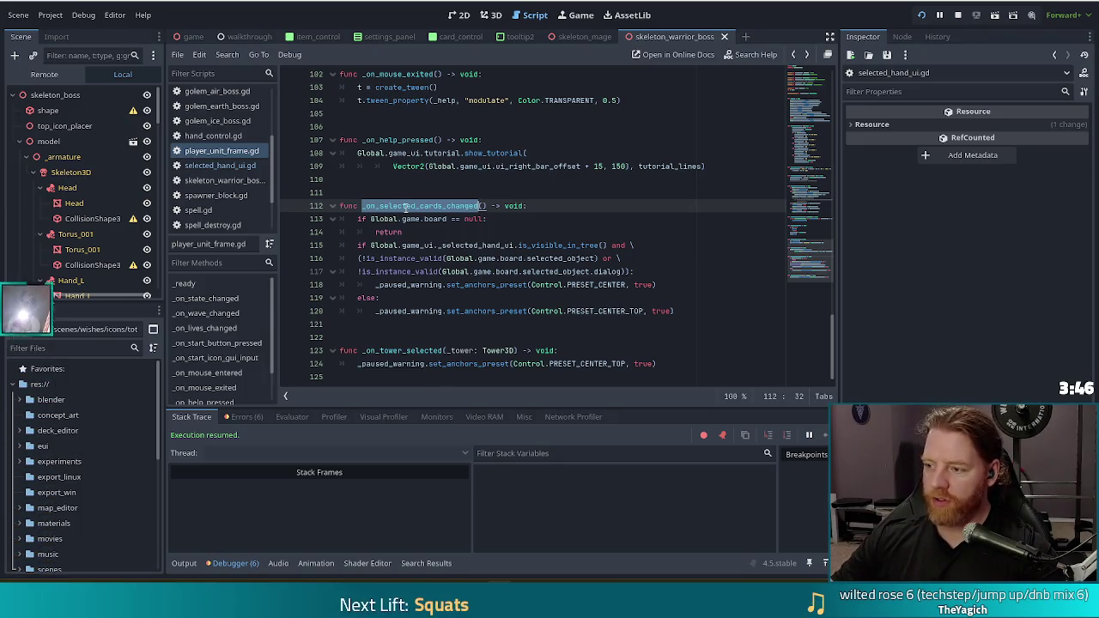
{"action": "left_click", "coordinate": [477, 246]}
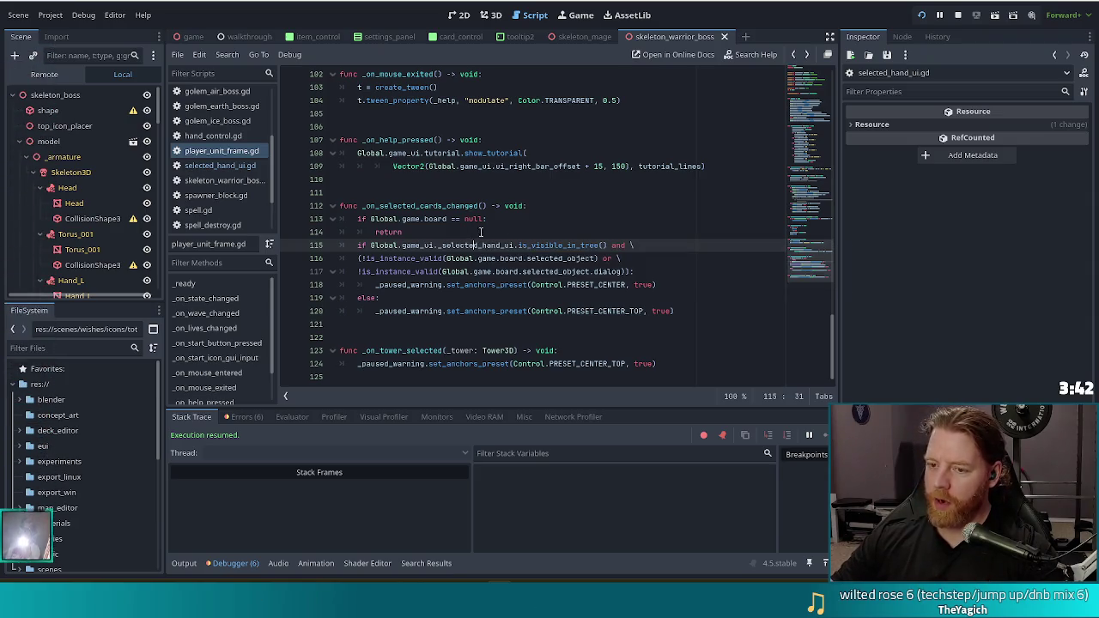
{"action": "mouse_move", "coordinate": [571, 246]}
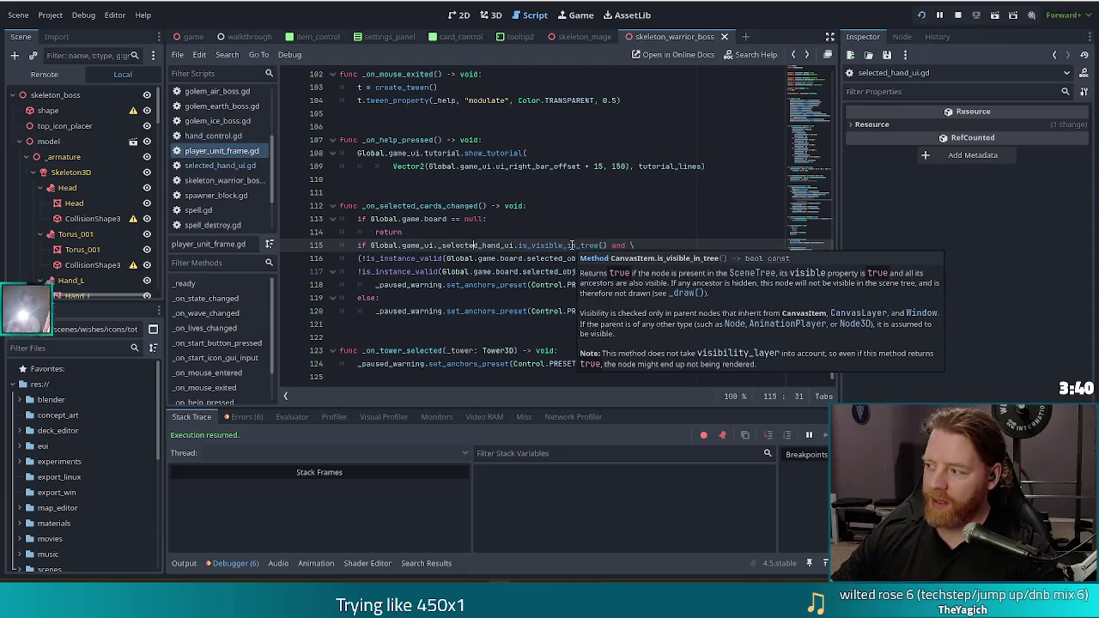
{"action": "double_click", "coordinate": [565, 245]}
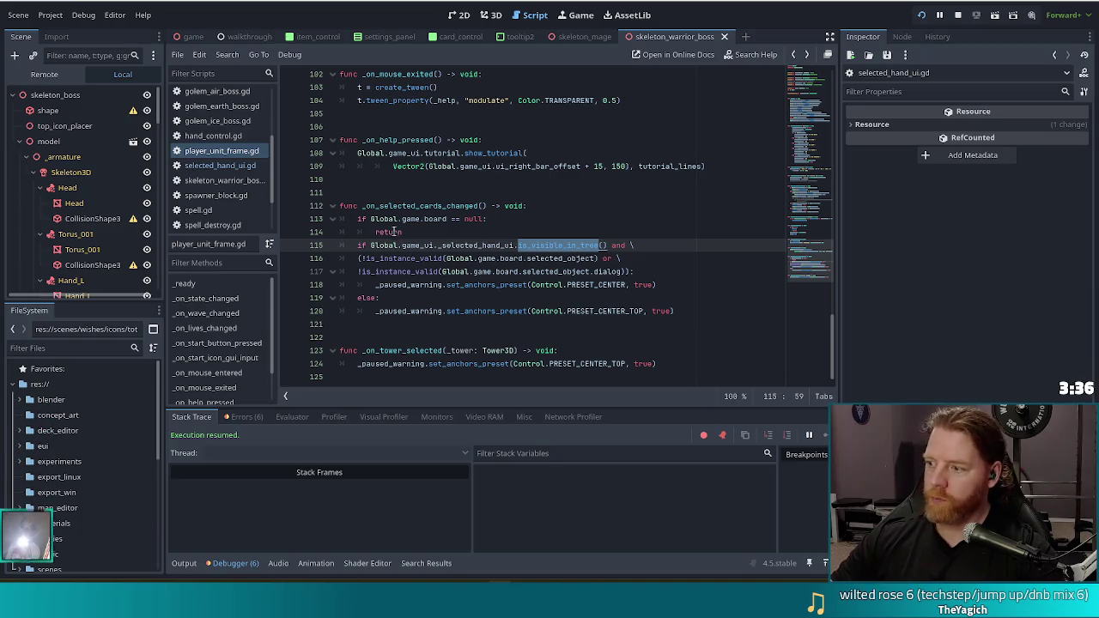
{"action": "mouse_move", "coordinate": [389, 240]}
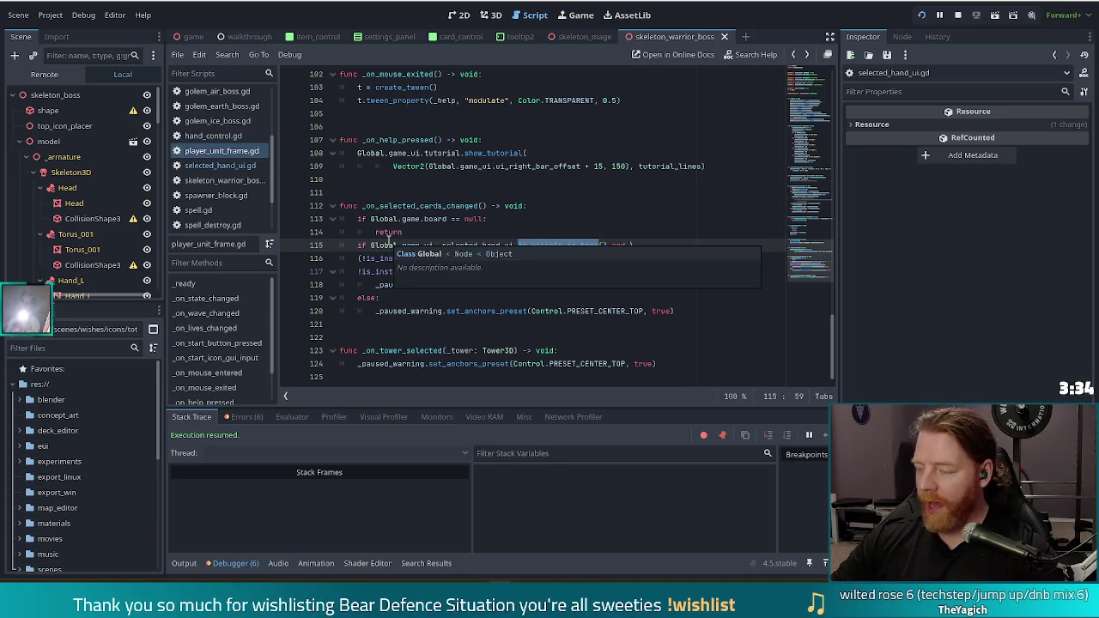
{"action": "left_click", "coordinate": [478, 232]}
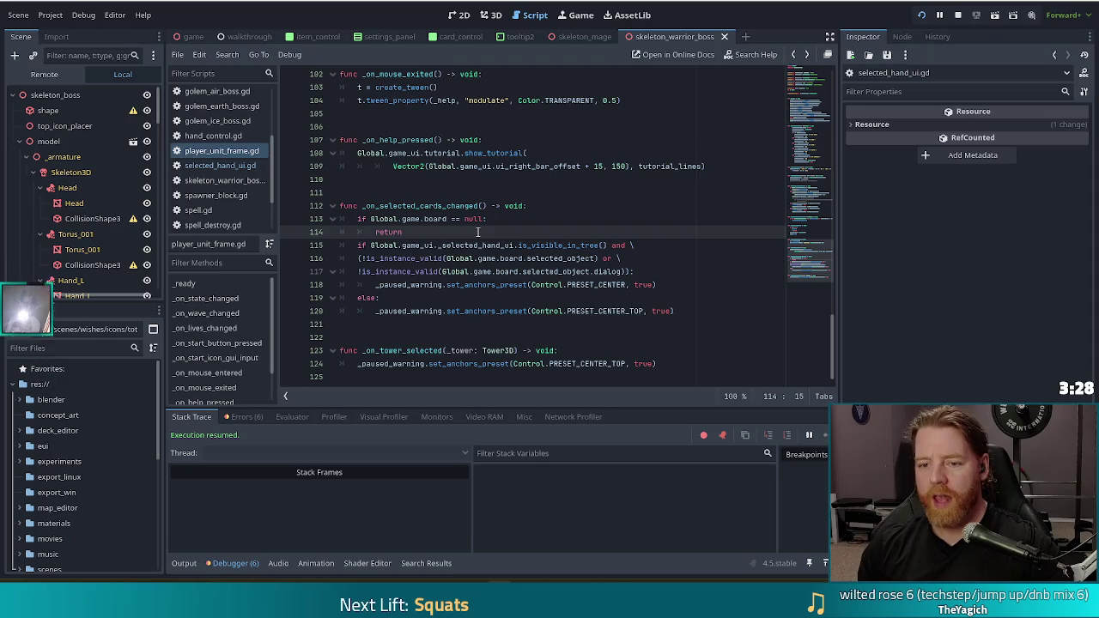
{"action": "key", "text": "Return"}
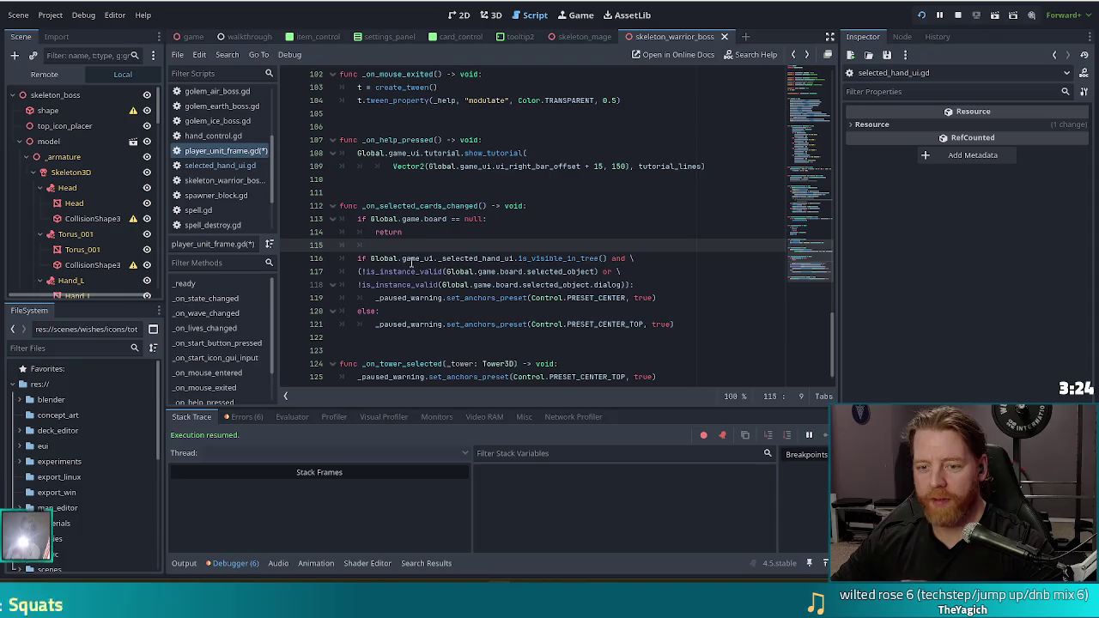
Negate the check on line 116 so it reads !Global.game_ui._selected_hand_ui.is_visible_in_tree().
{"action": "left_click", "coordinate": [370, 257]}
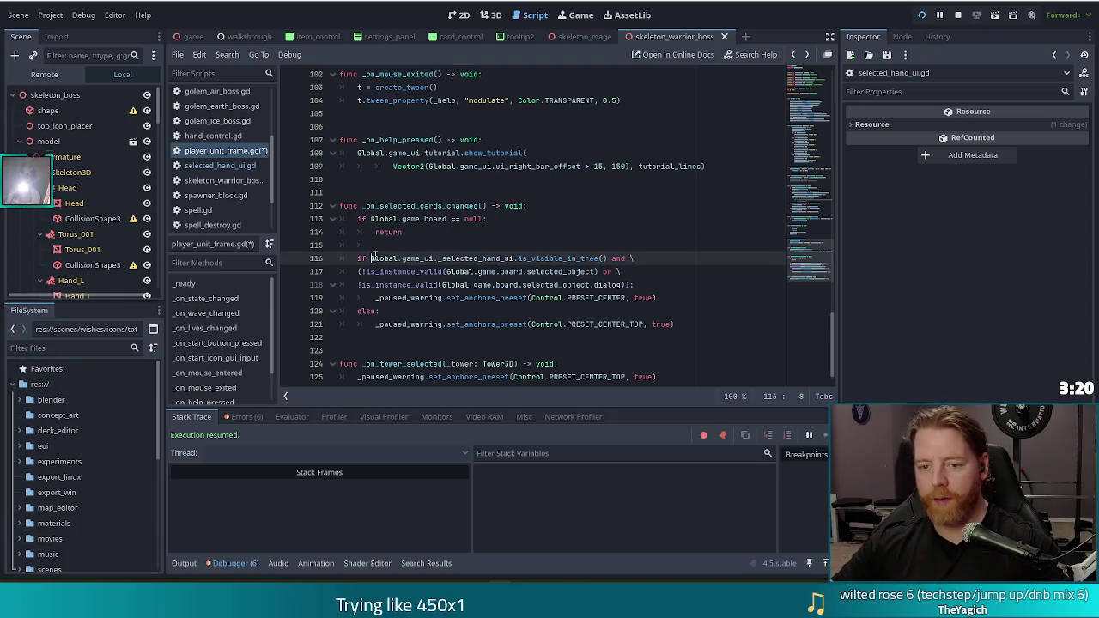
{"action": "type", "text": "("}
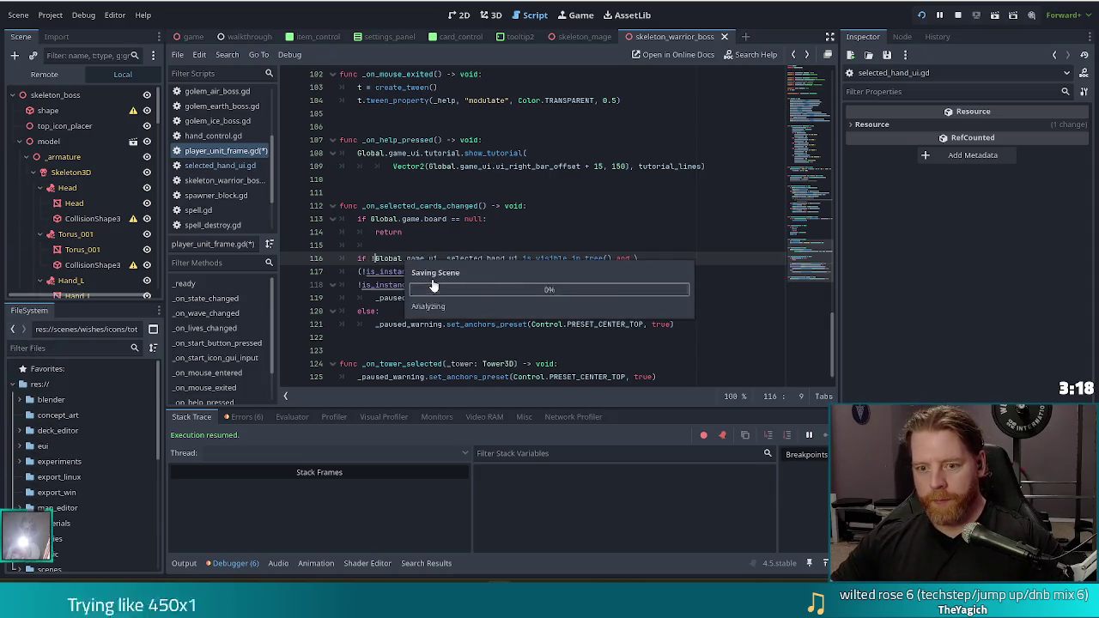
{"action": "mouse_move", "coordinate": [440, 285]}
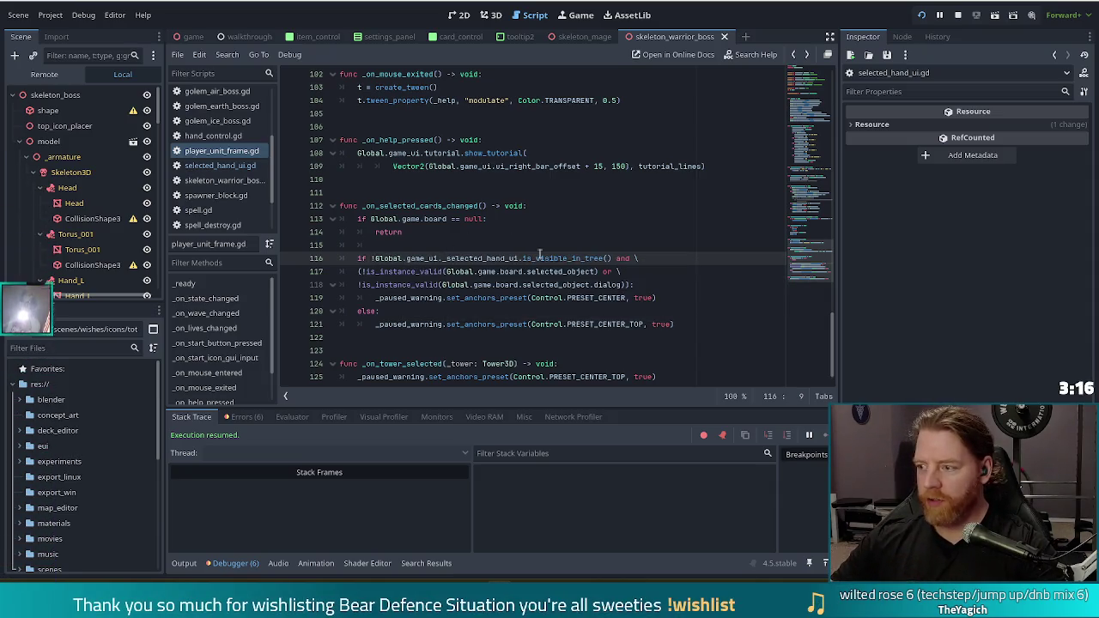
{"action": "left_click", "coordinate": [504, 241]}
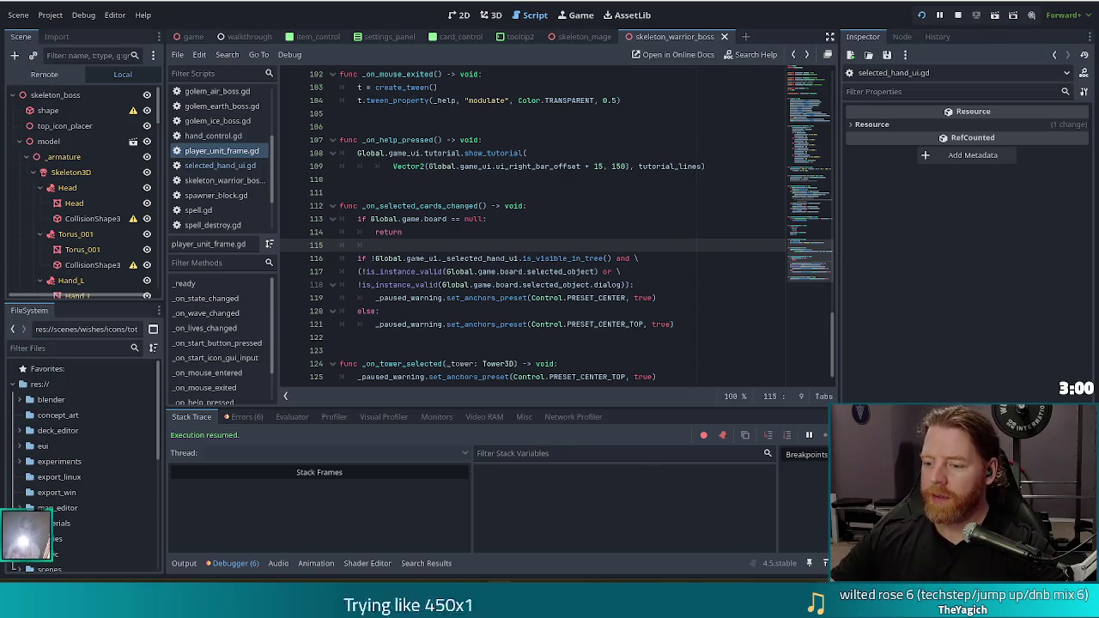
{"action": "key", "text": "alt+Tab"}
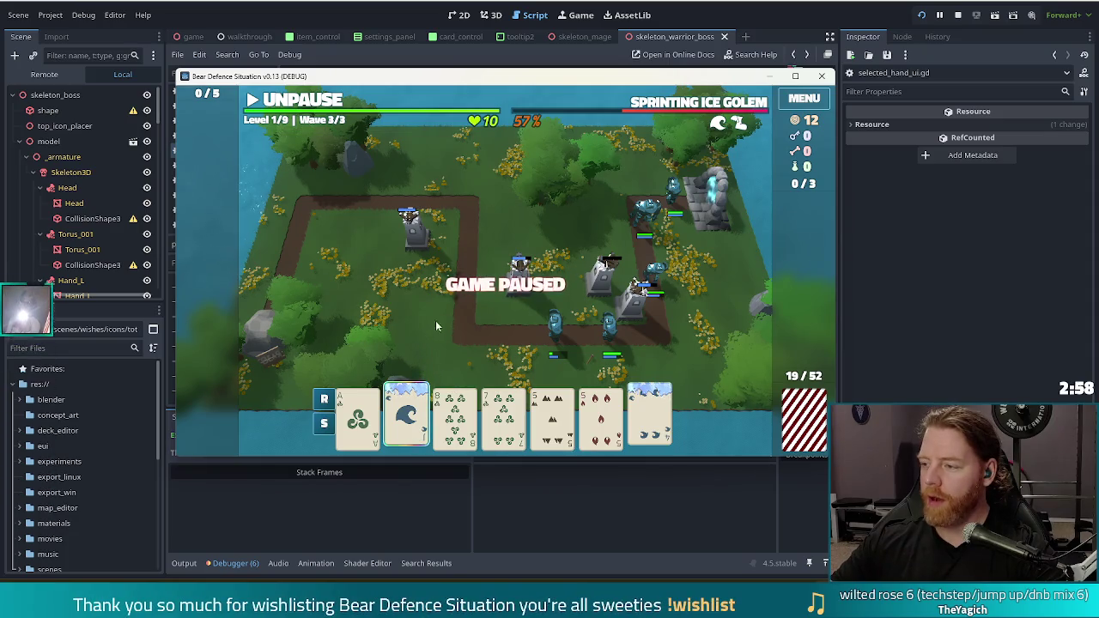
{"action": "left_click", "coordinate": [407, 414]}
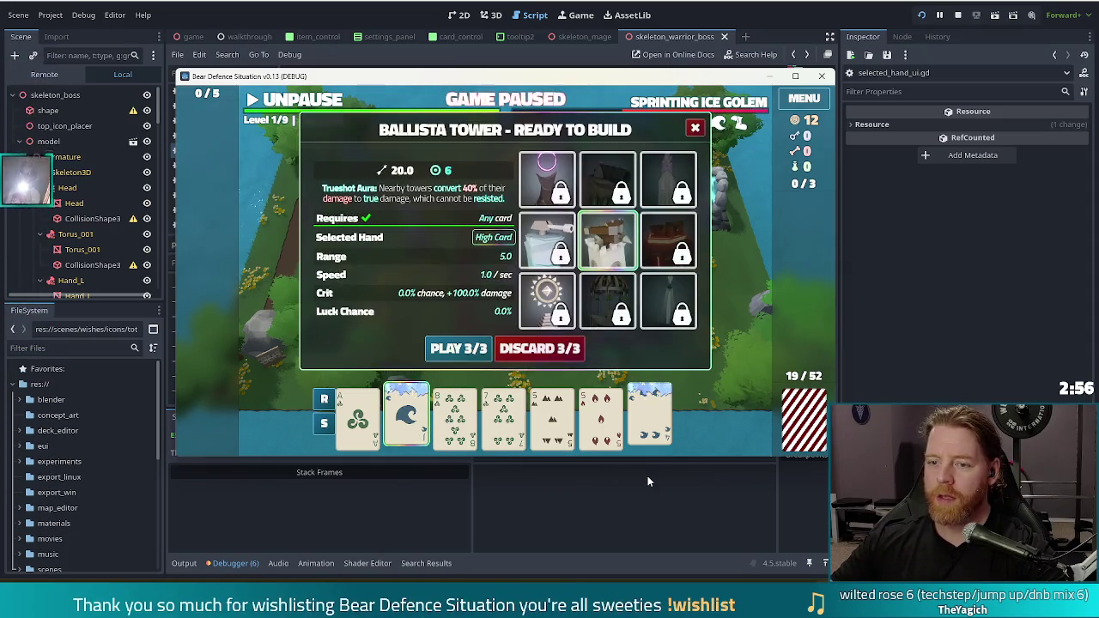
{"action": "left_click", "coordinate": [695, 127]}
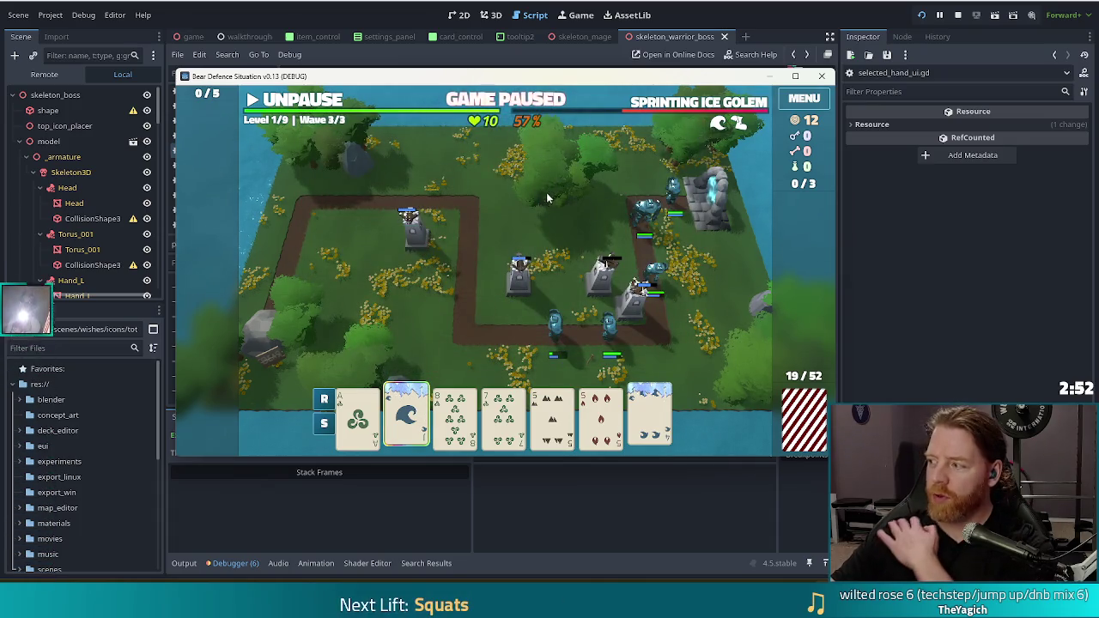
{"action": "left_click", "coordinate": [409, 427]}
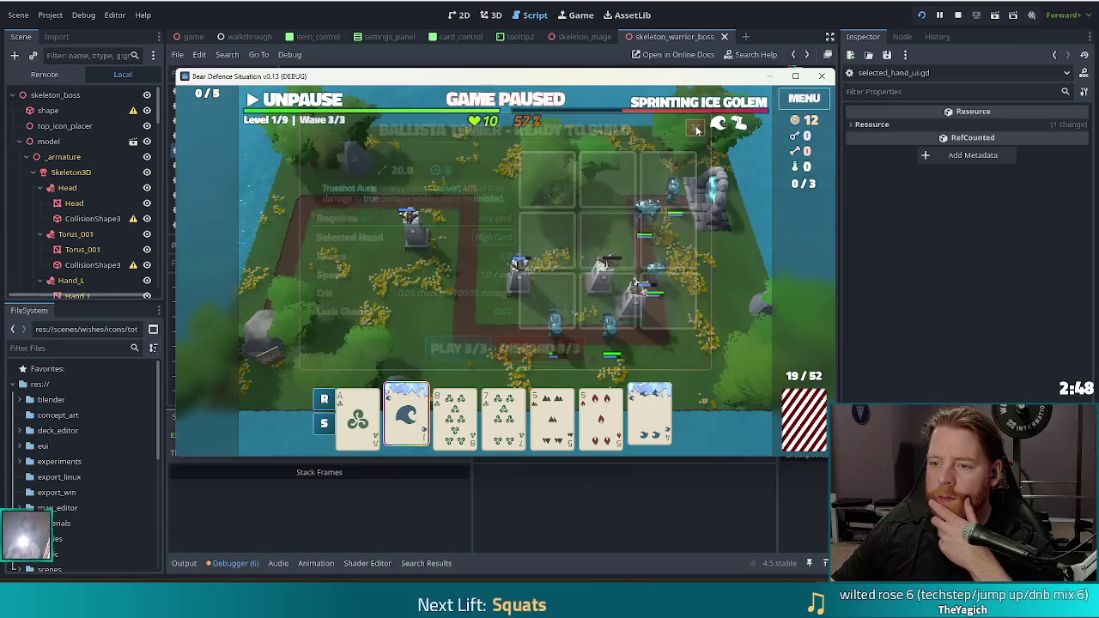
{"action": "left_click", "coordinate": [696, 128]}
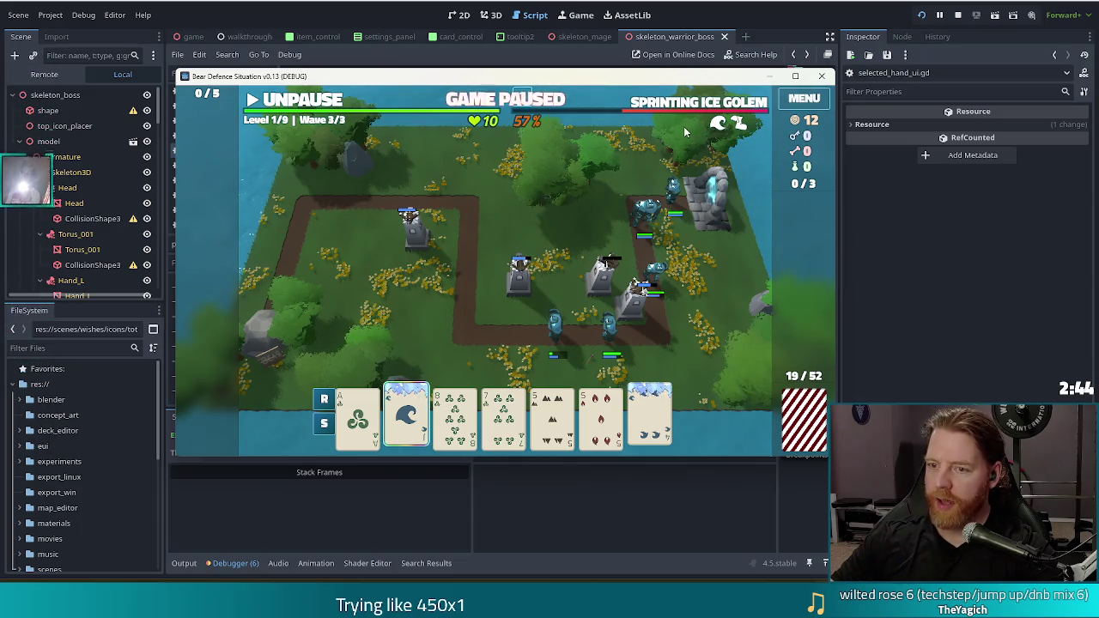
{"action": "left_click", "coordinate": [448, 434]}
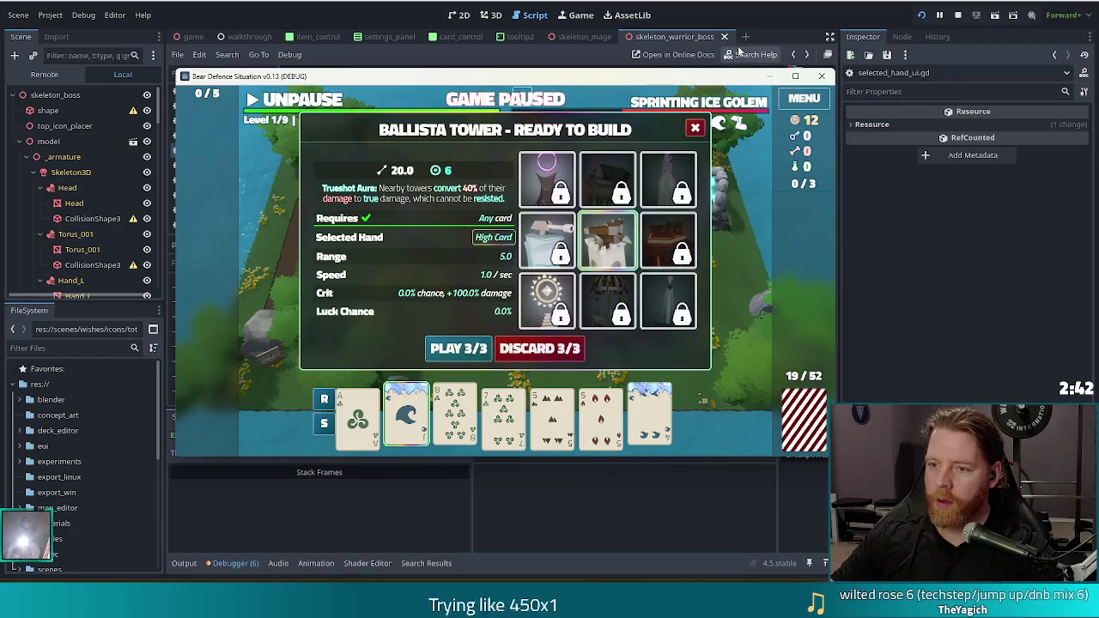
{"action": "left_click", "coordinate": [696, 129]}
{"action": "left_click", "coordinate": [460, 404]}
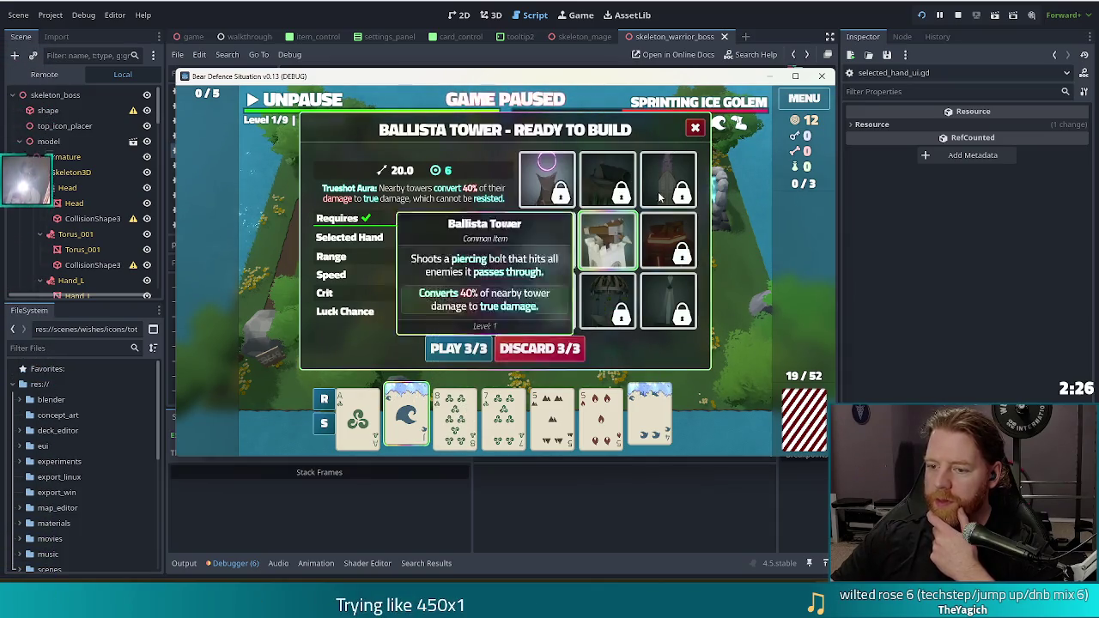
{"action": "left_click", "coordinate": [695, 130]}
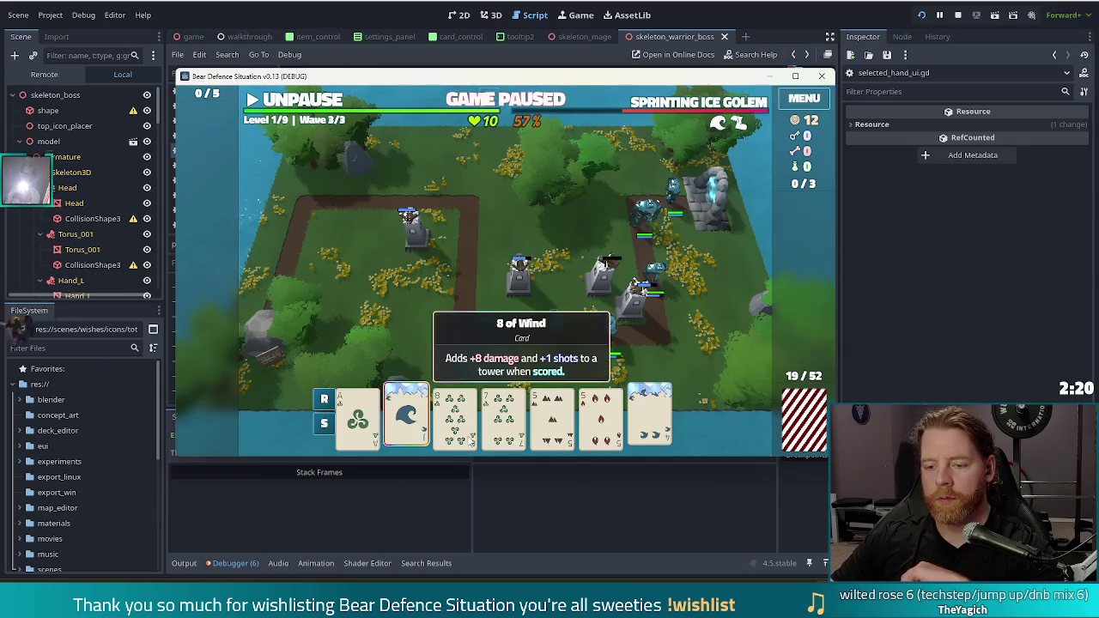
{"action": "left_click", "coordinate": [696, 129]}
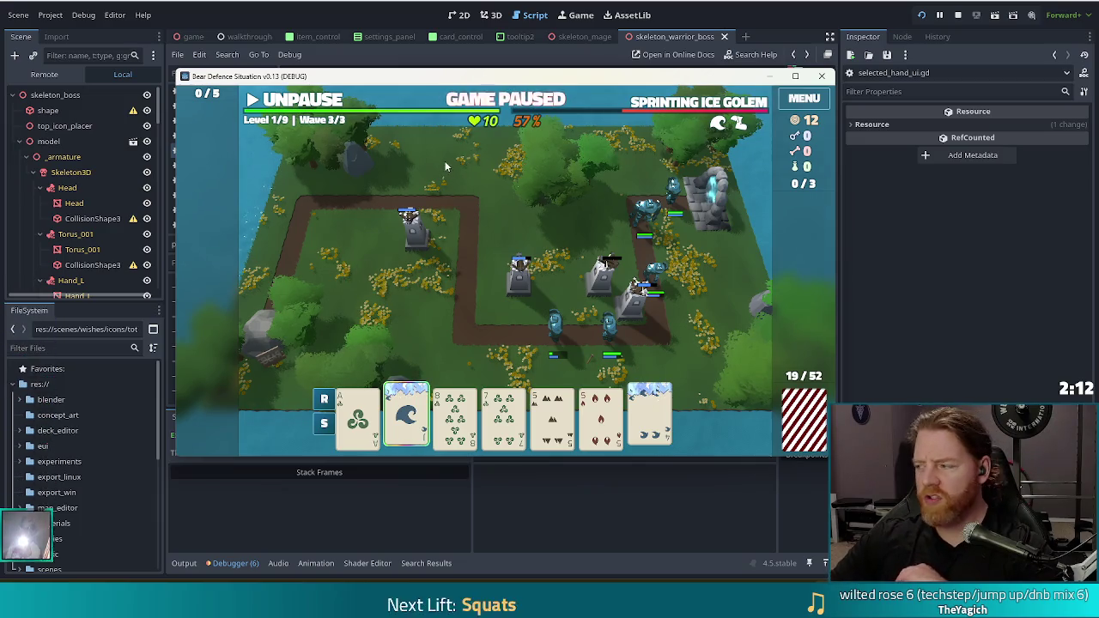
{"action": "left_click", "coordinate": [405, 10]}
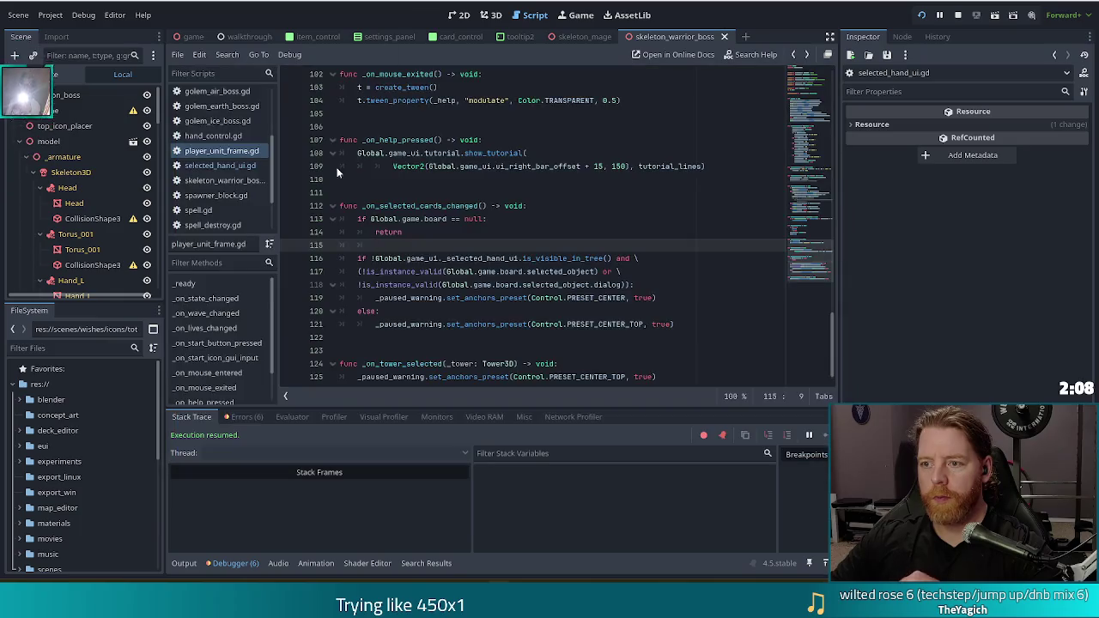
{"action": "left_click", "coordinate": [559, 285]}
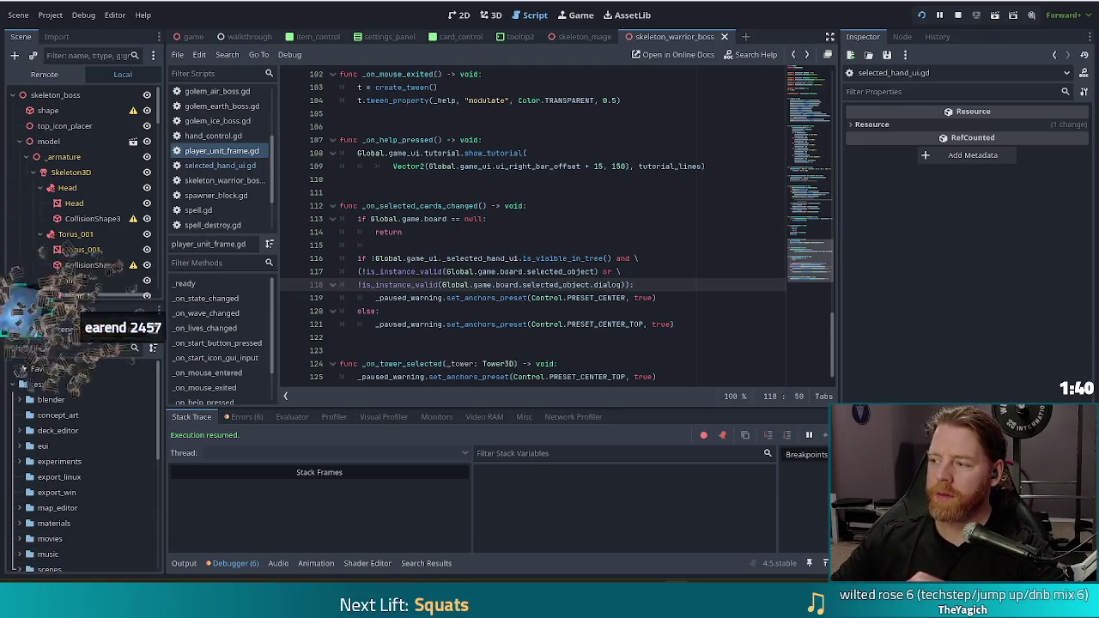
{"action": "left_click", "coordinate": [486, 258]}
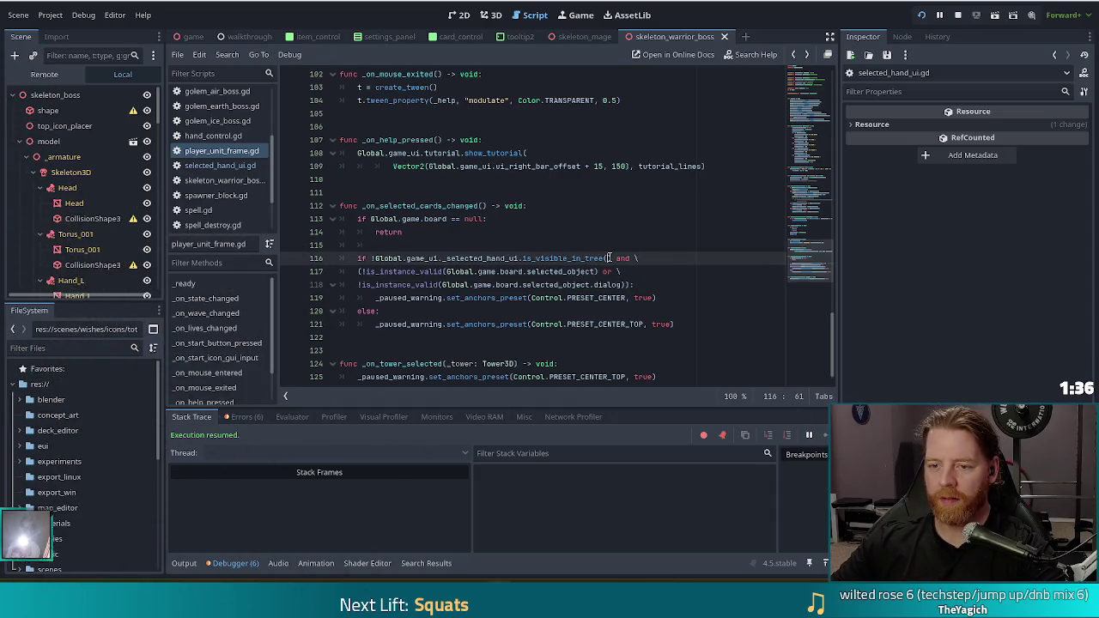
{"action": "double_click", "coordinate": [411, 206]}
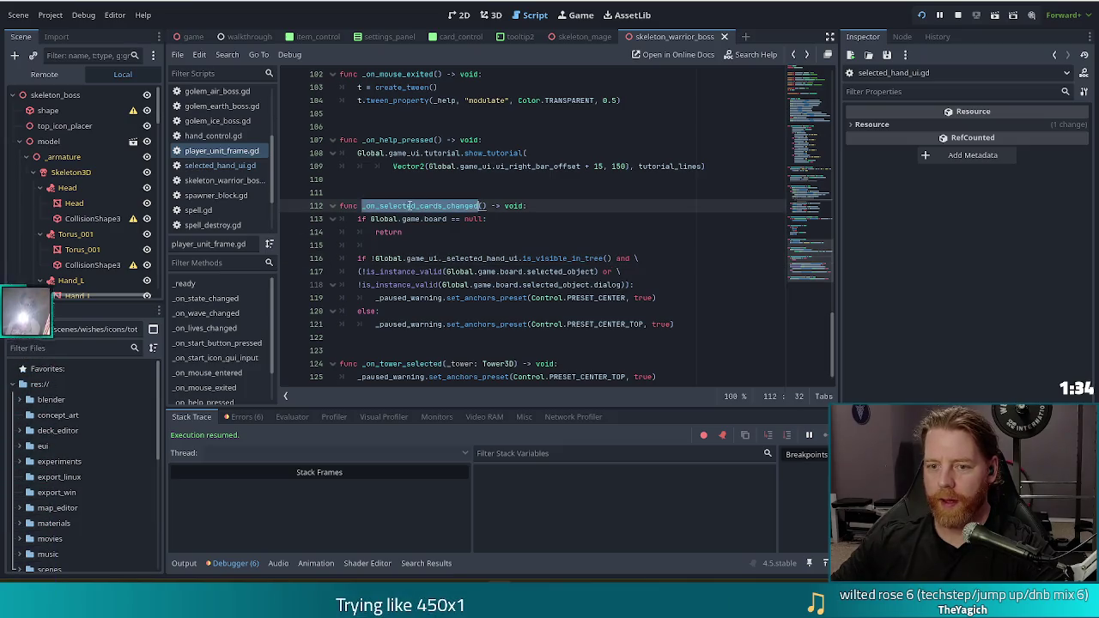
Search the whole project for _selected_hand_ui, listing 17 matches across 6 files.
{"action": "double_click", "coordinate": [481, 258]}
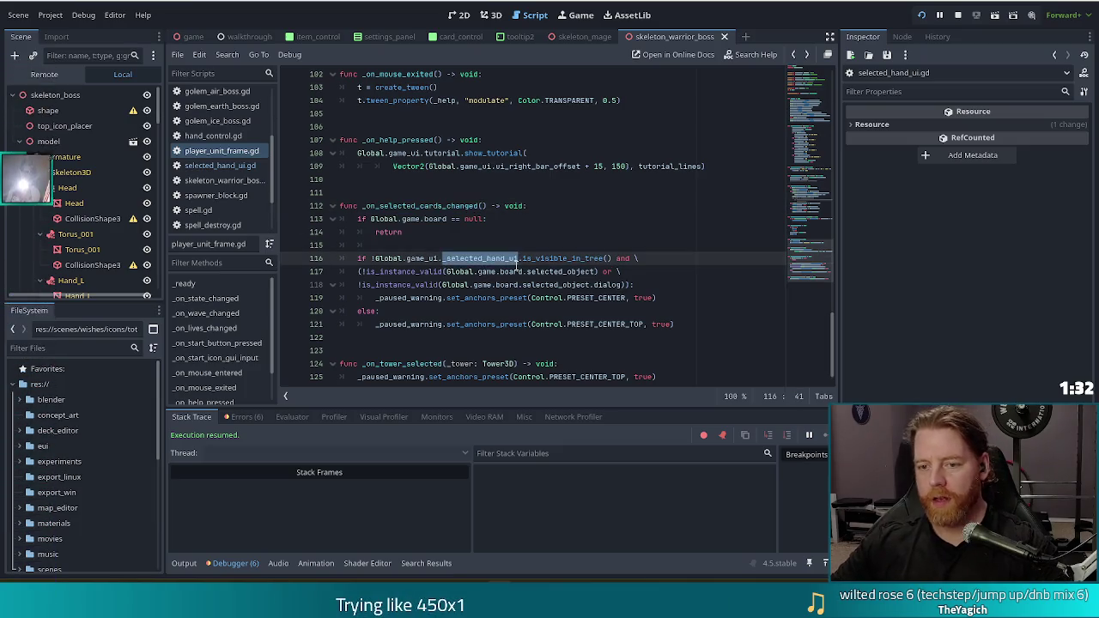
{"action": "key", "text": "ctrl+shift+f"}
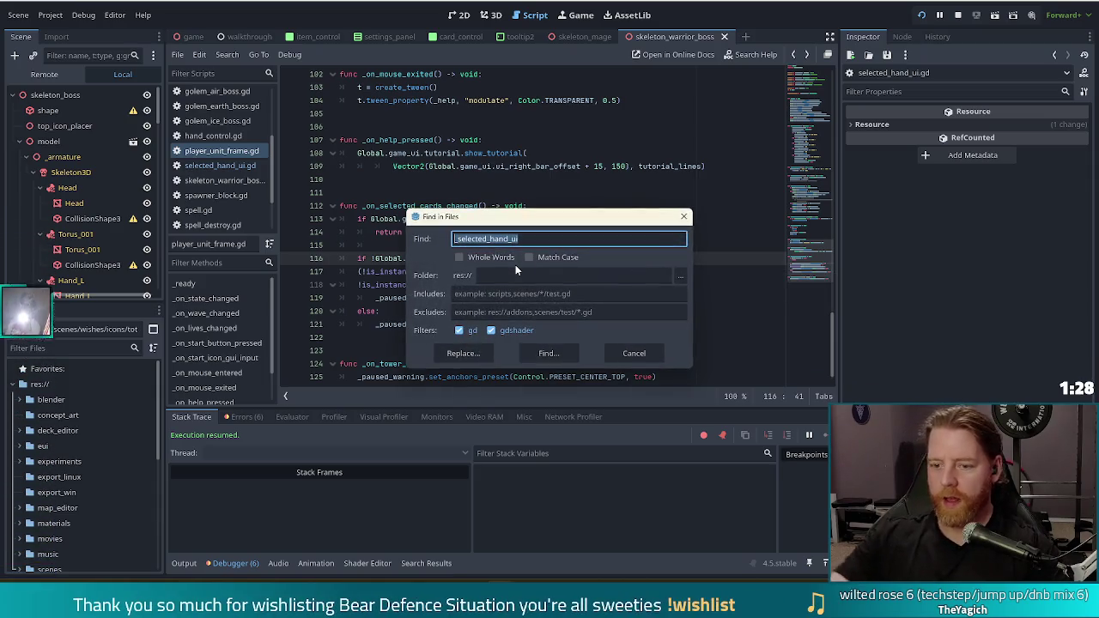
{"action": "left_click", "coordinate": [548, 353]}
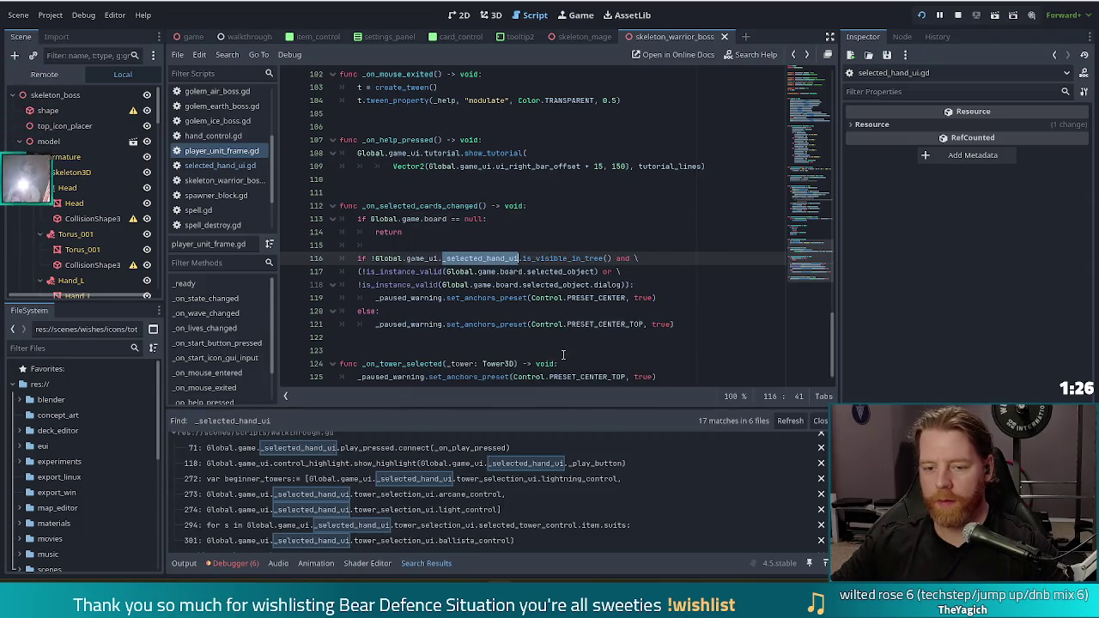
{"action": "scroll", "coordinate": [561, 457], "scroll_direction": "up", "scroll_amount": 1}
{"action": "scroll", "coordinate": [562, 457], "scroll_direction": "down", "scroll_amount": 5}
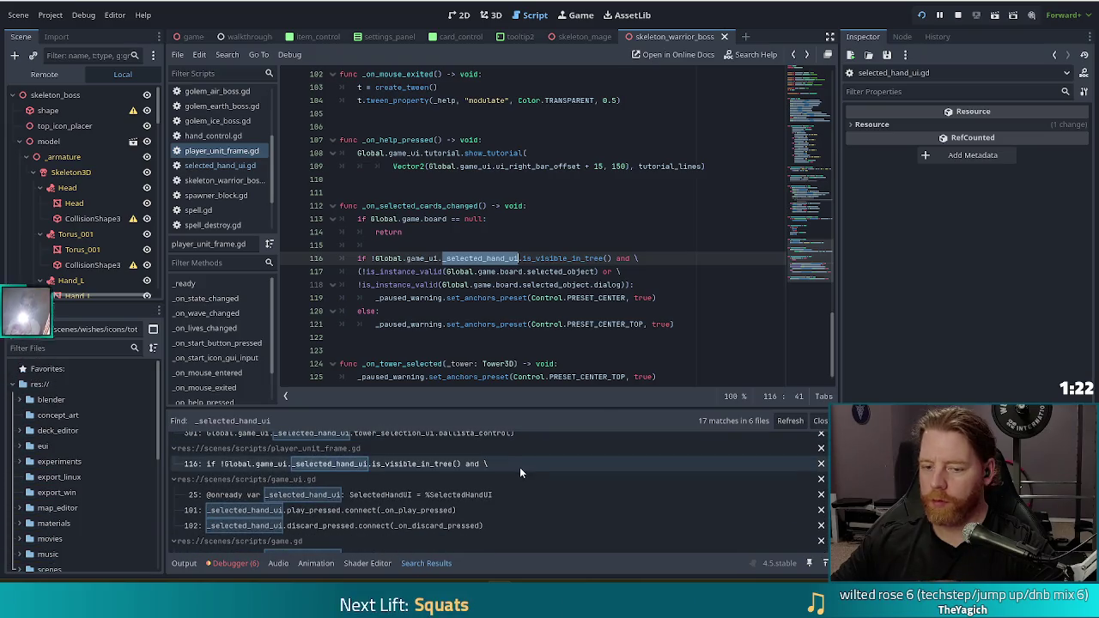
{"action": "scroll", "coordinate": [369, 500], "scroll_direction": "down", "scroll_amount": 4}
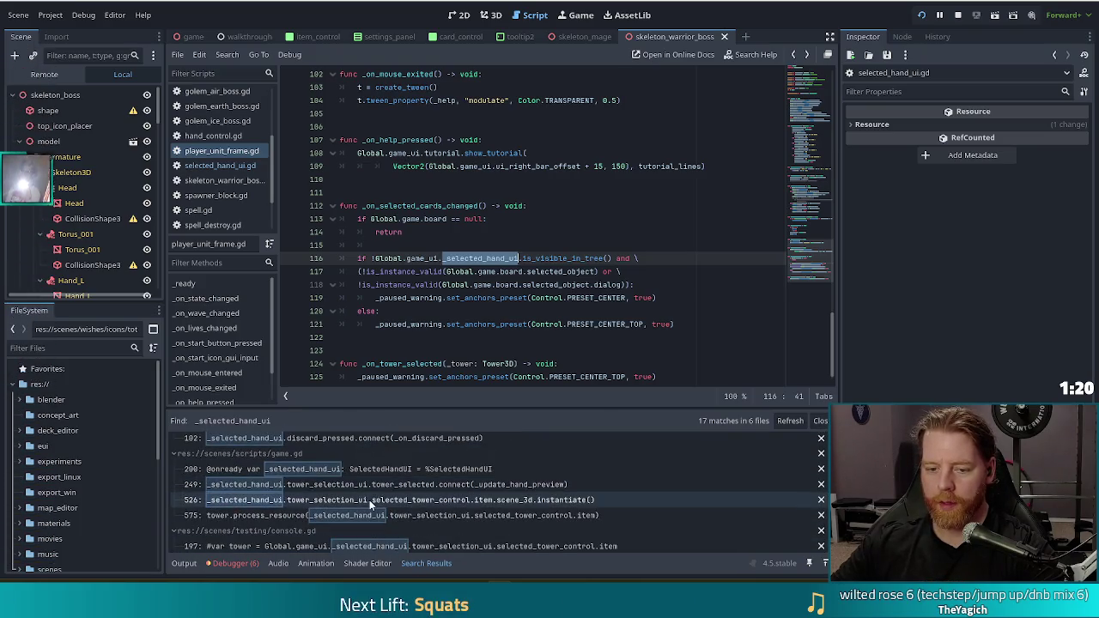
Inspect the _selected_hand_ui name on line 116, then reopen the project-wide Find in Files search.
{"action": "left_click", "coordinate": [444, 258]}
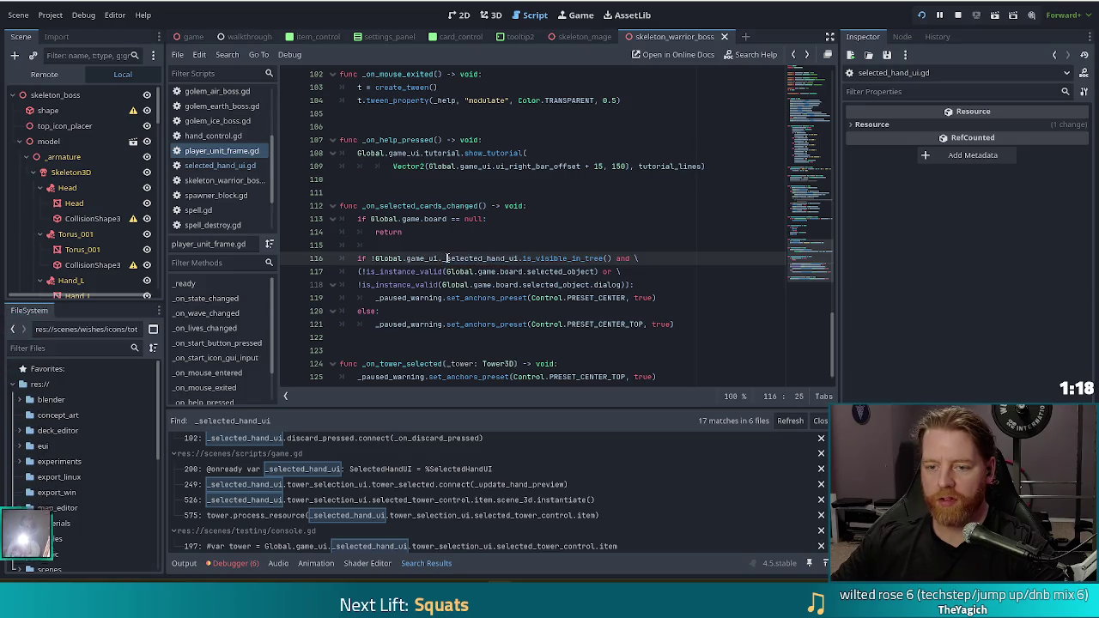
{"action": "key", "text": "Left"}
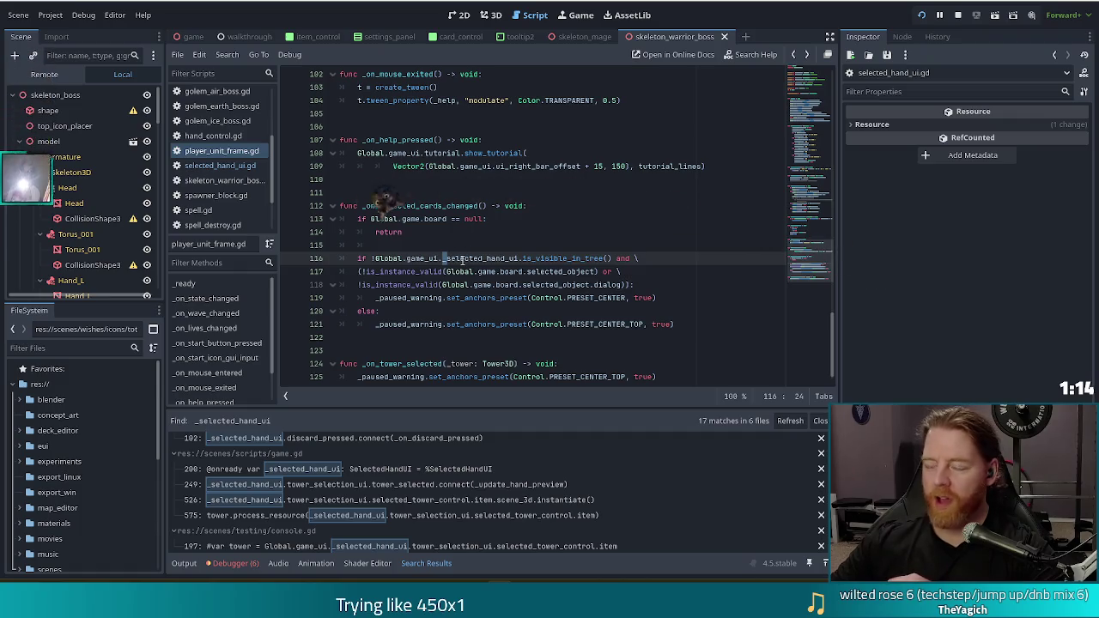
{"action": "key", "text": "Right"}
{"action": "key", "text": "Right"}
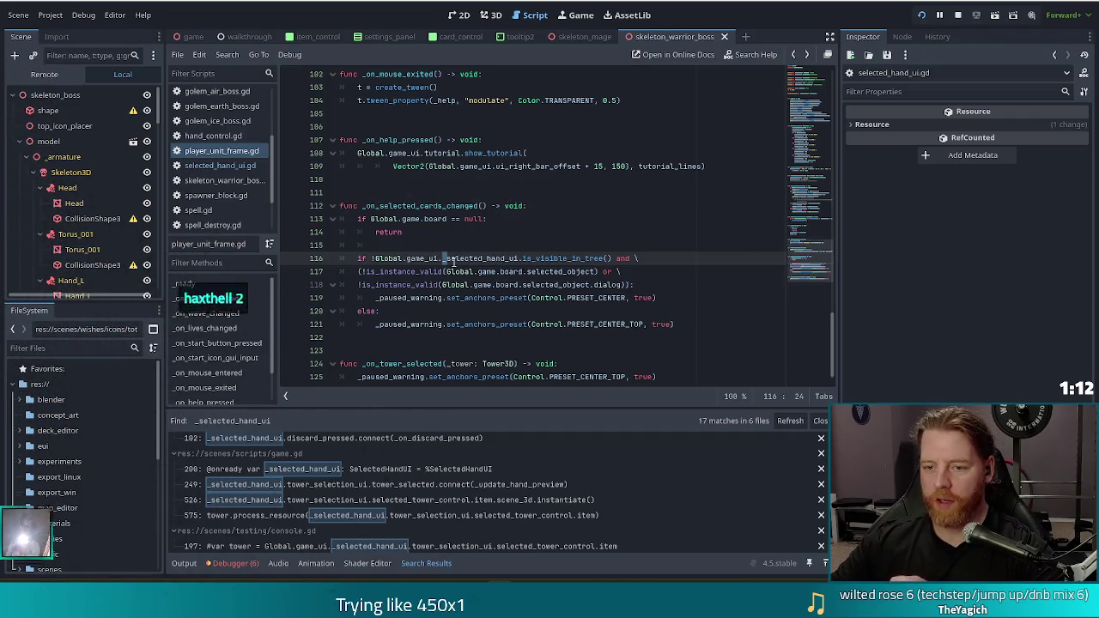
{"action": "scroll", "coordinate": [505, 304], "scroll_direction": "down", "scroll_amount": 1}
{"action": "scroll", "coordinate": [440, 492], "scroll_direction": "down", "scroll_amount": 2}
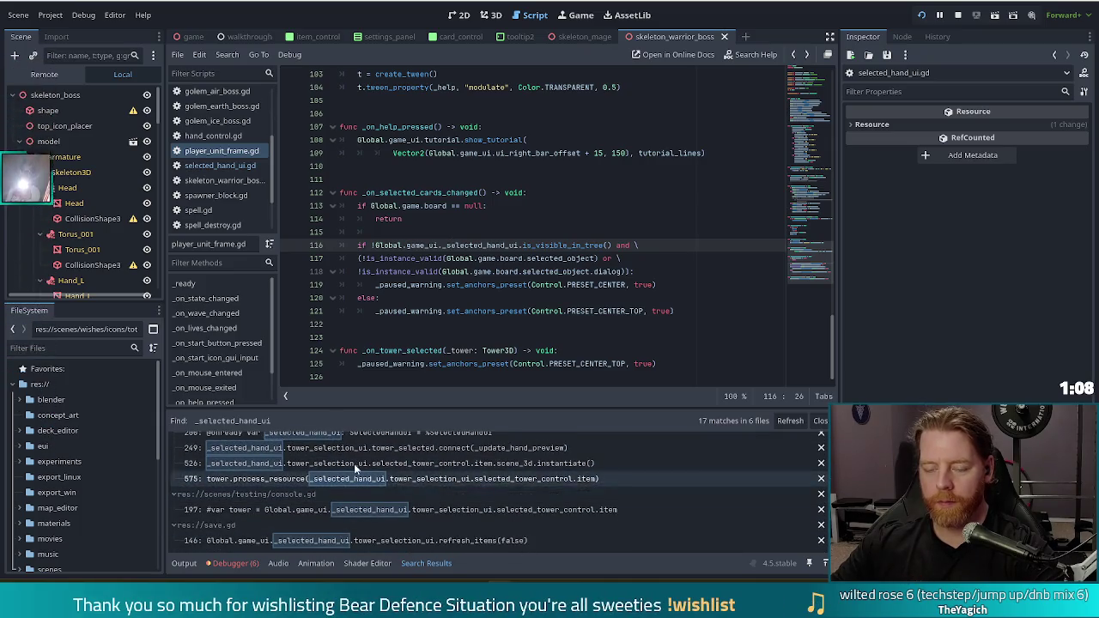
{"action": "mouse_move", "coordinate": [416, 259]}
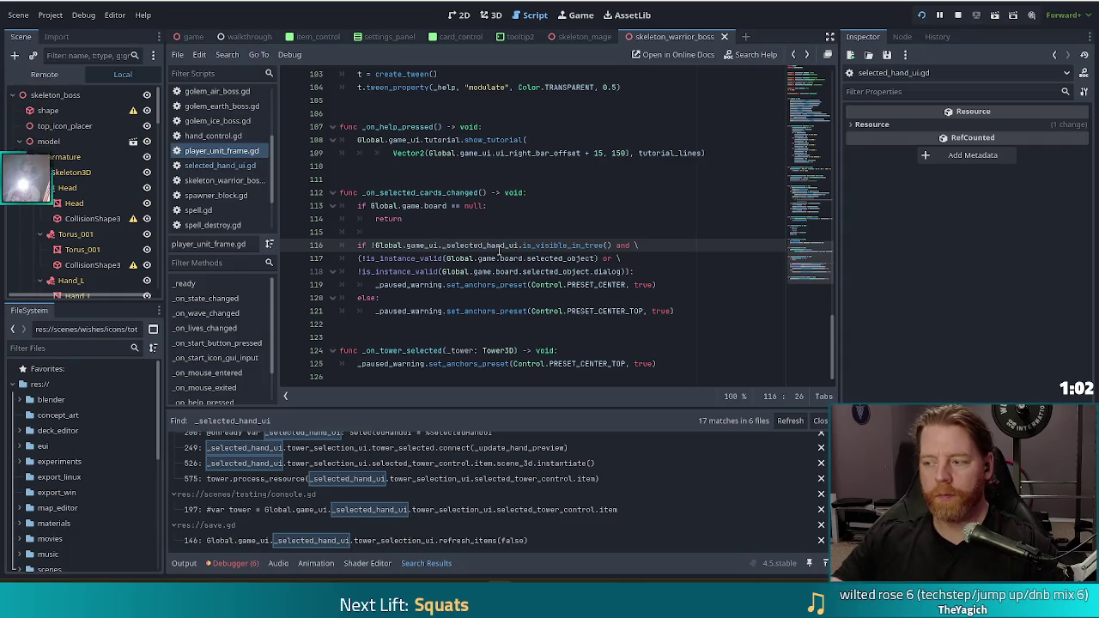
{"action": "mouse_move", "coordinate": [499, 249]}
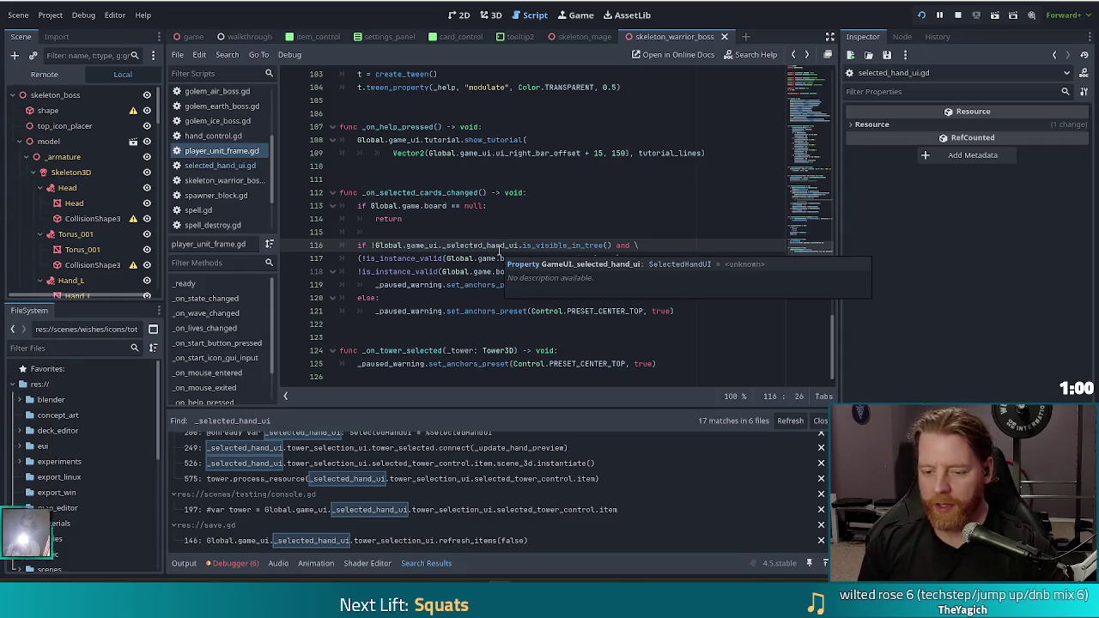
{"action": "key", "text": "ctrl+shift+f"}
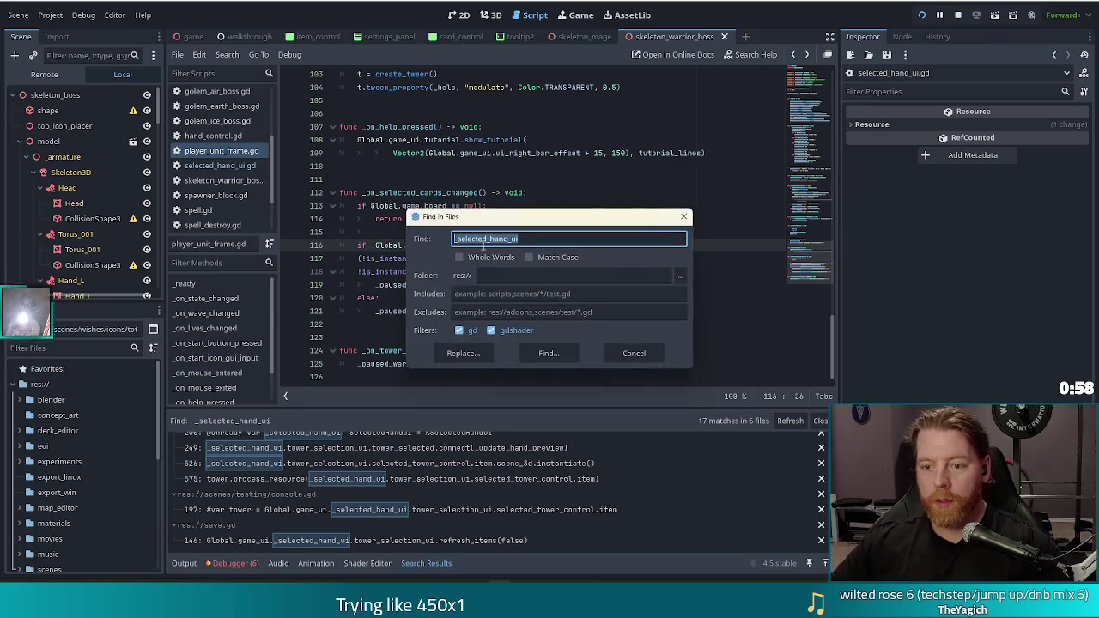
Replace all _selected_hand_ui matches project-wide with selected_hand_ui, then run the project.
{"action": "left_click", "coordinate": [477, 353]}
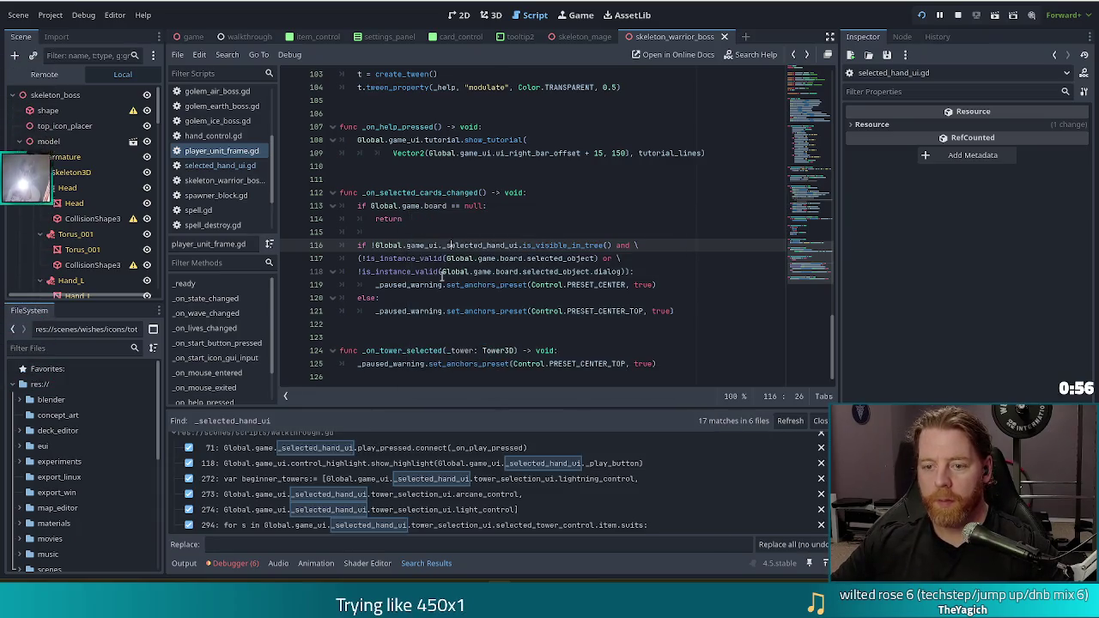
{"action": "left_click", "coordinate": [240, 544]}
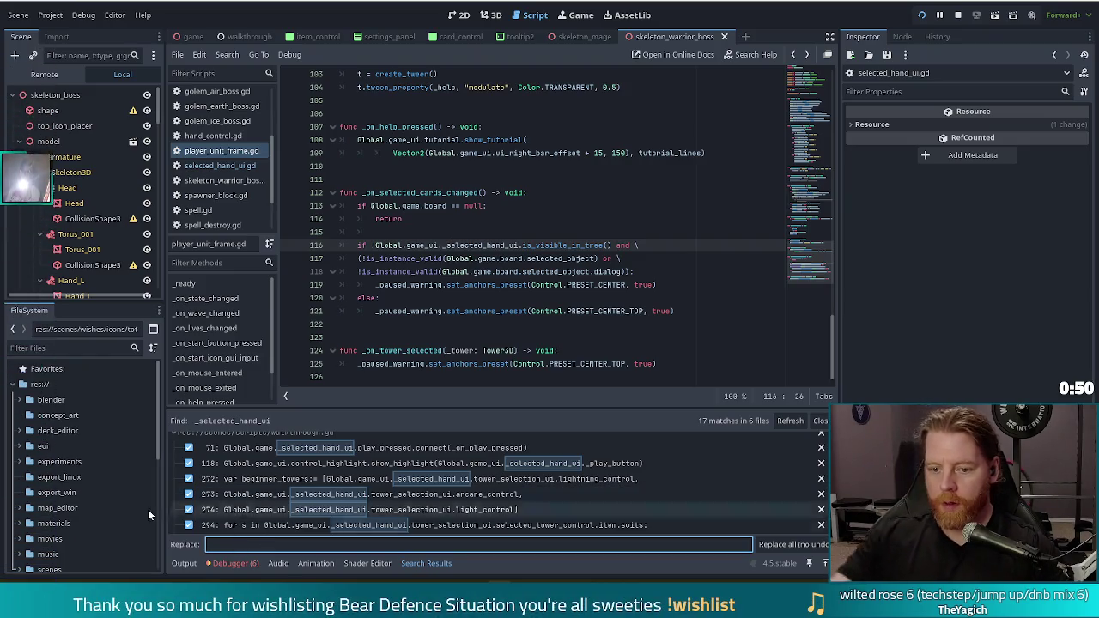
{"action": "left_click_drag", "start_coordinate": [446, 246], "coordinate": [517, 245]}
{"action": "key", "text": "ctrl+c"}
{"action": "left_click", "coordinate": [283, 544]}
{"action": "key", "text": "ctrl+v"}
{"action": "left_click", "coordinate": [798, 544]}
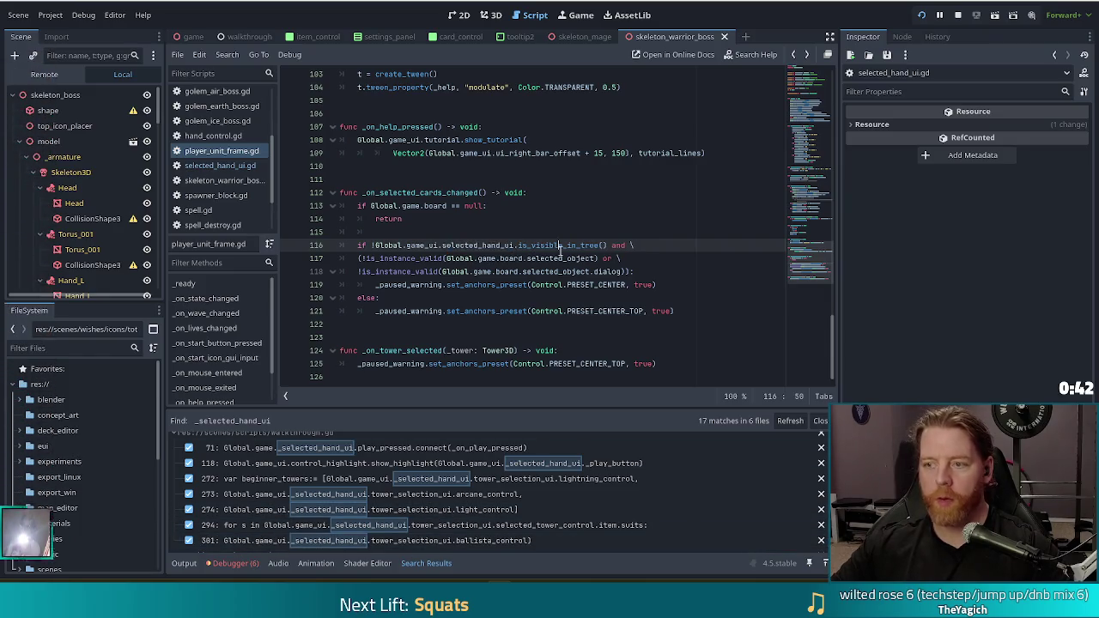
{"action": "left_click", "coordinate": [922, 15]}
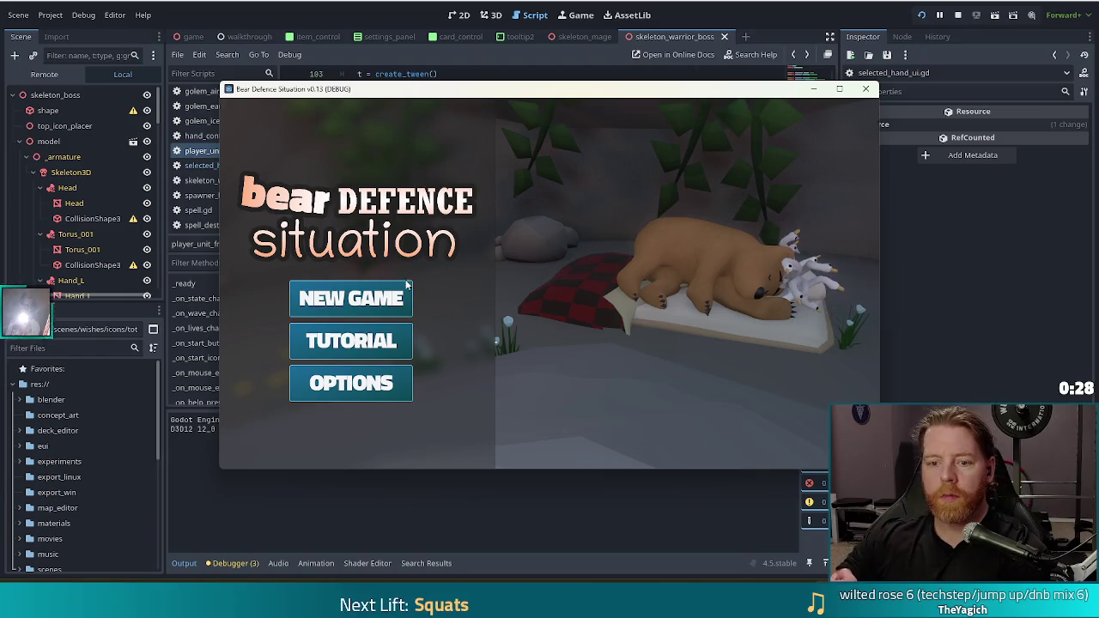
Start a new game, pick the 6 of Earth card, close the Ballista Tower panel, and quit with F8.
{"action": "left_click", "coordinate": [351, 298]}
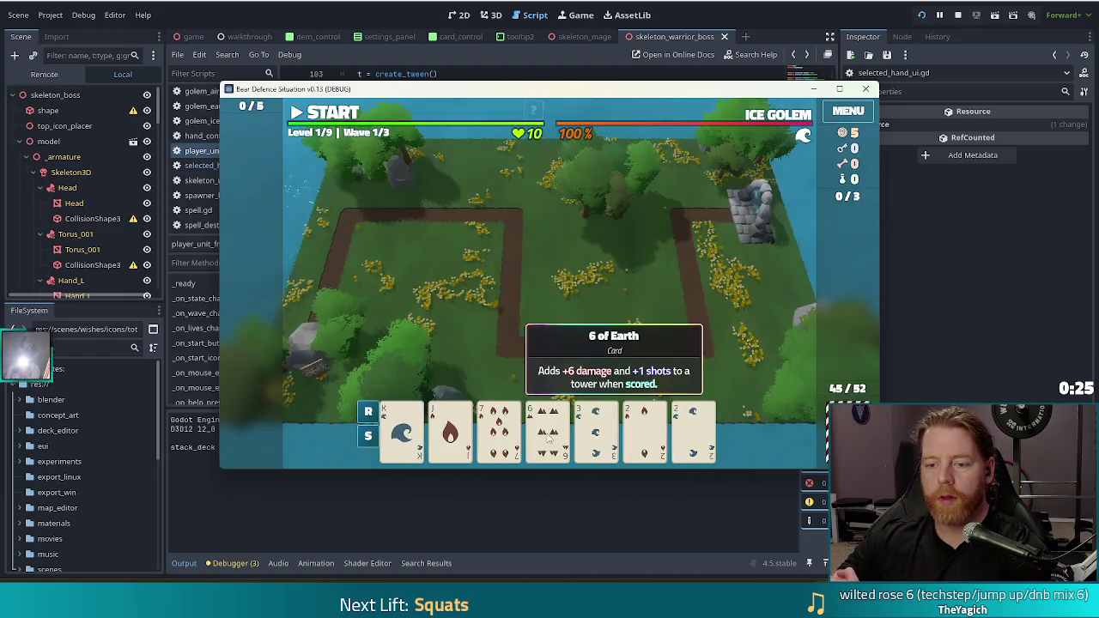
{"action": "left_click", "coordinate": [547, 438]}
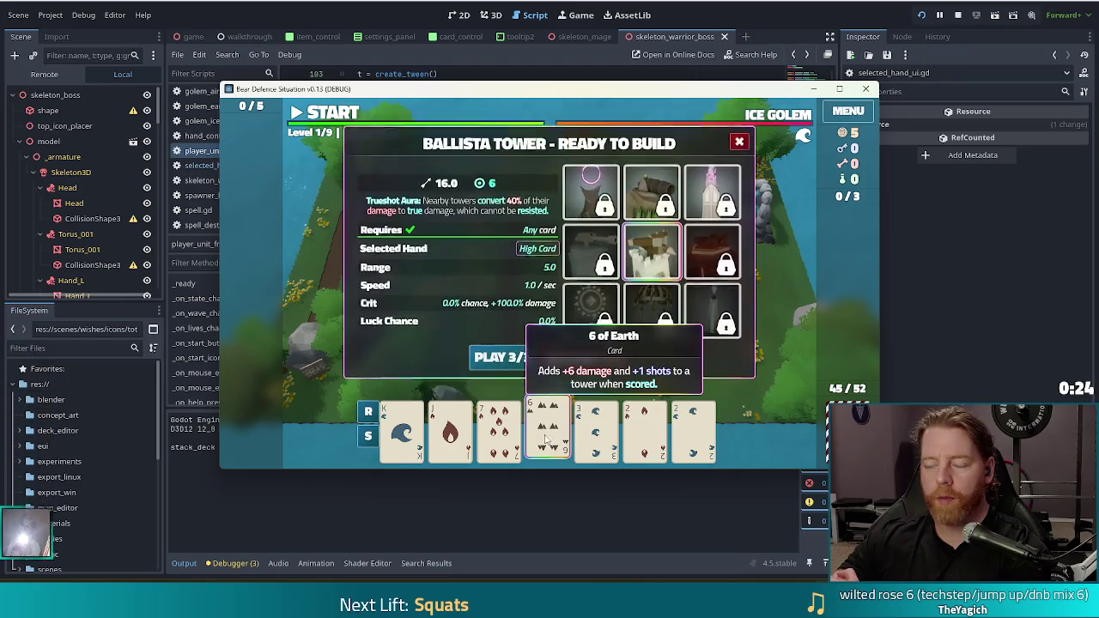
{"action": "left_click", "coordinate": [547, 438]}
{"action": "key", "text": "F8"}
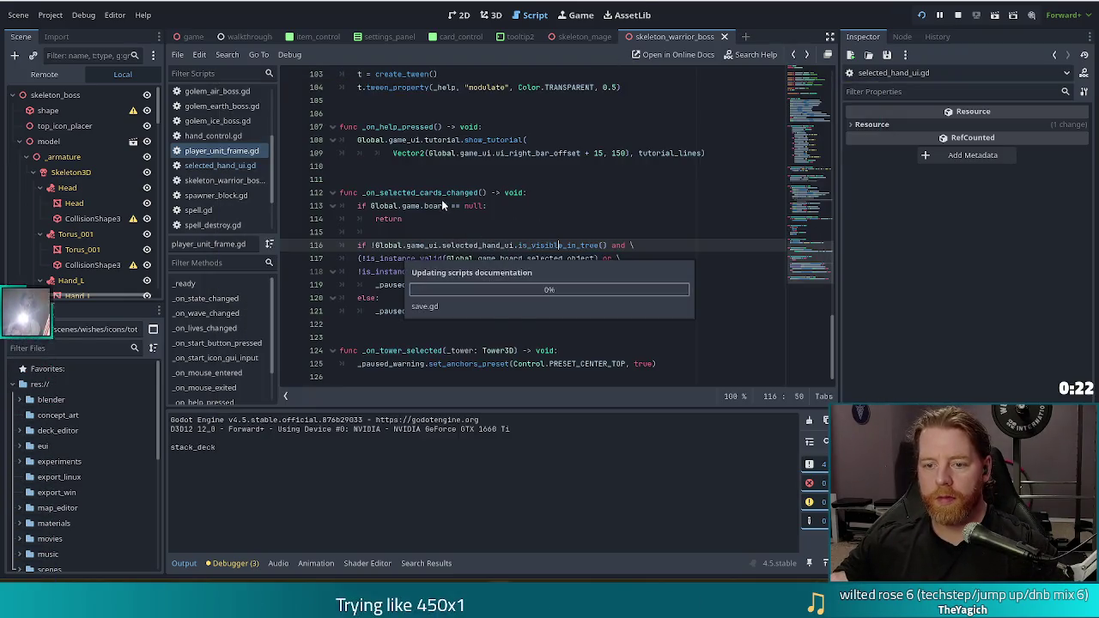
{"action": "left_click", "coordinate": [416, 193]}
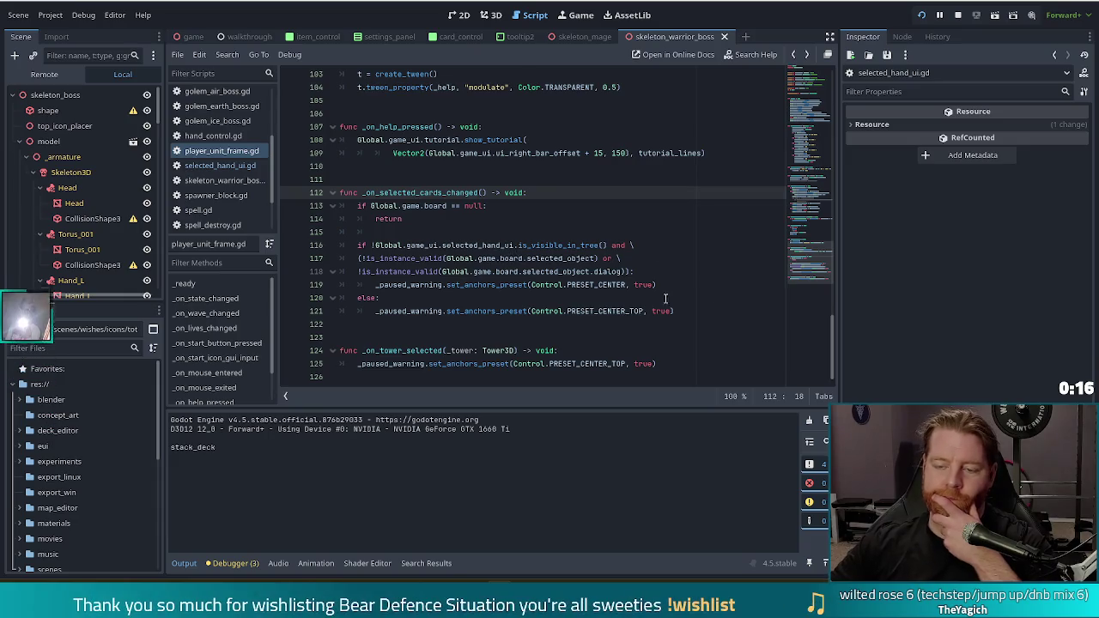
{"action": "left_click", "coordinate": [491, 312]}
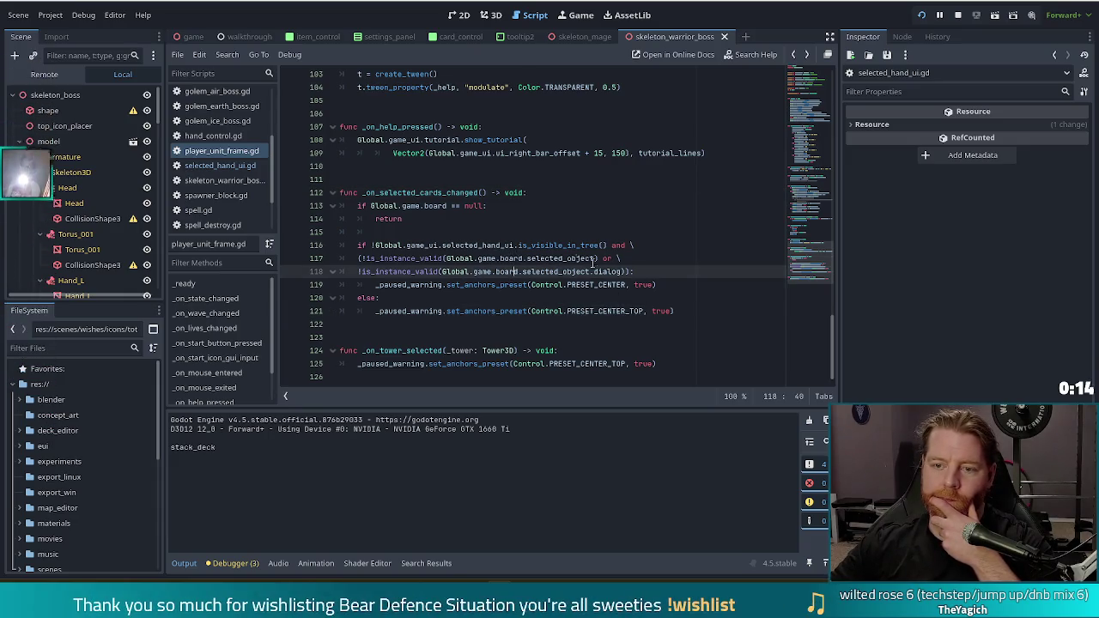
{"action": "double_click", "coordinate": [421, 193]}
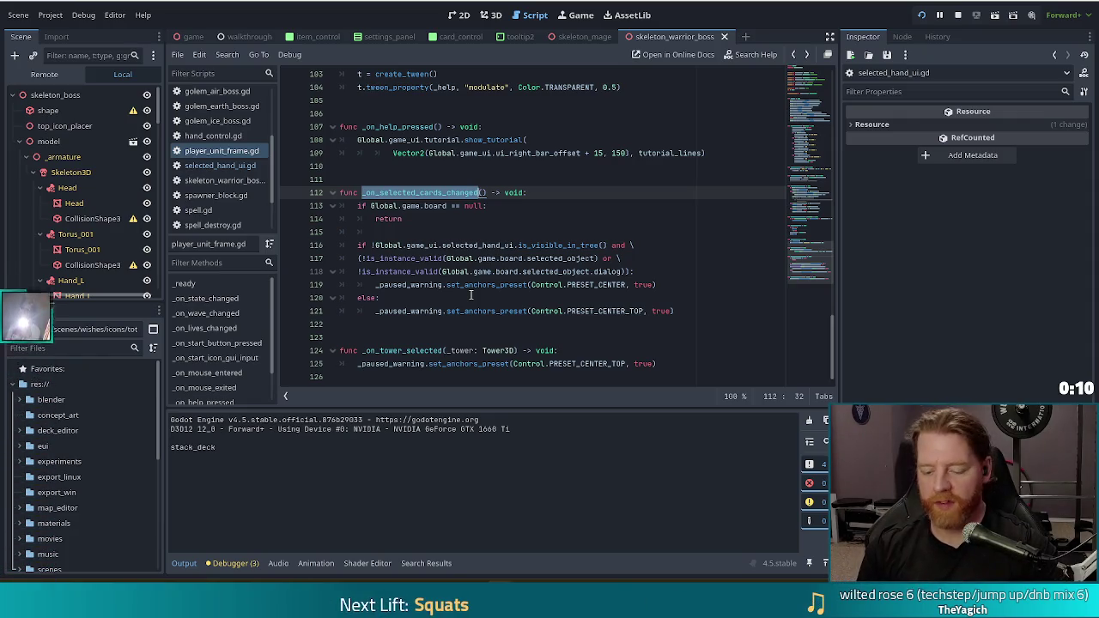
{"action": "key", "text": "Escape"}
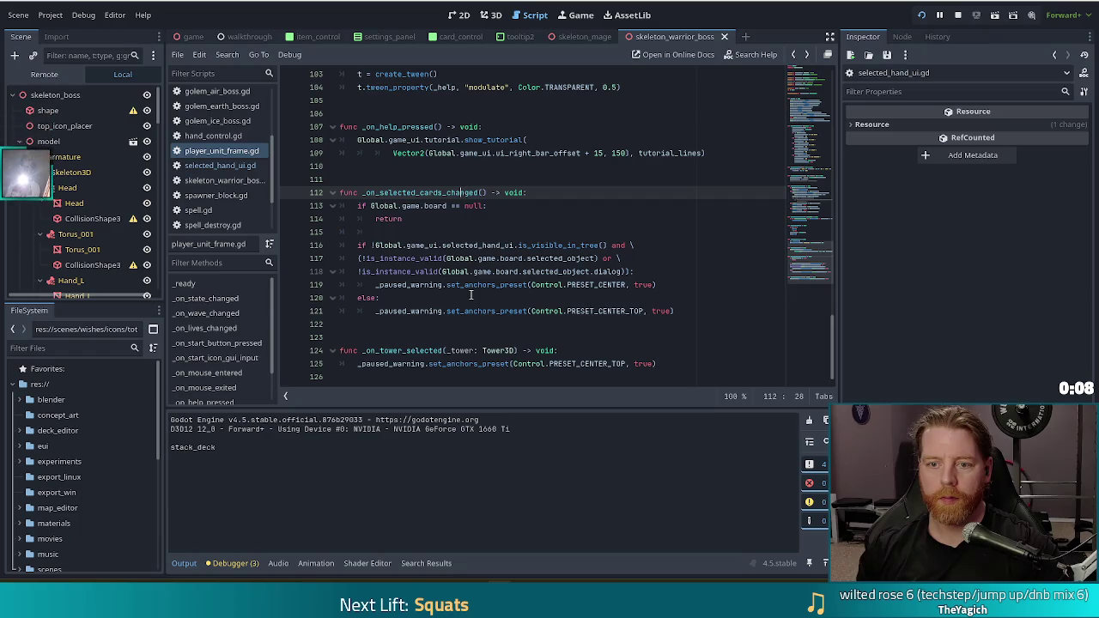
{"action": "key", "text": "ctrl+shift+Left"}
{"action": "key", "text": "ctrl+shift+Right"}
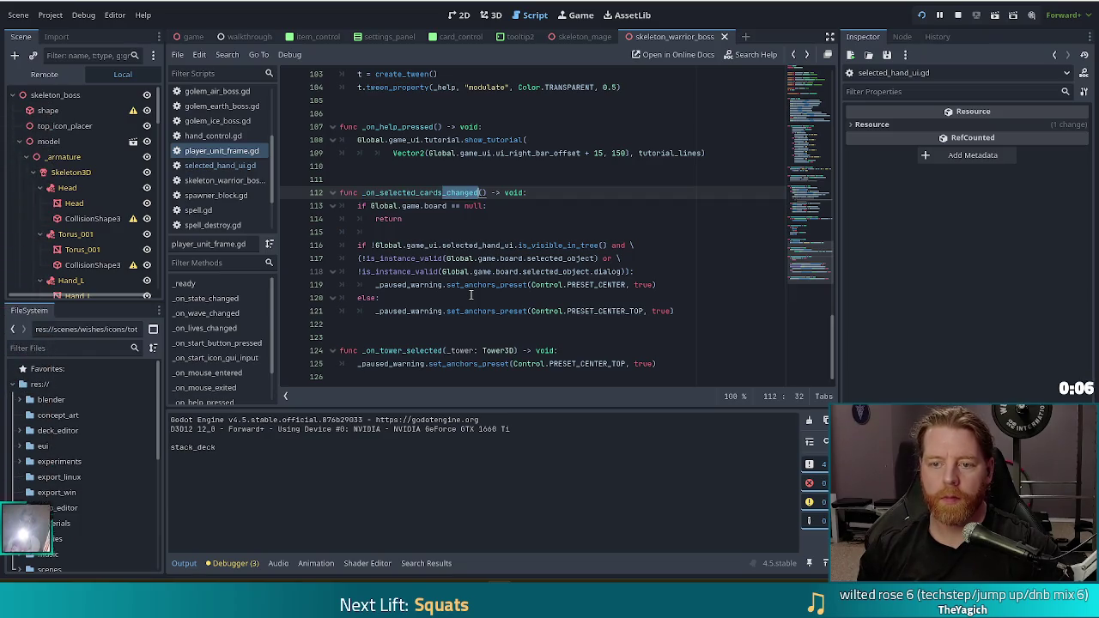
{"action": "key", "text": "Left"}
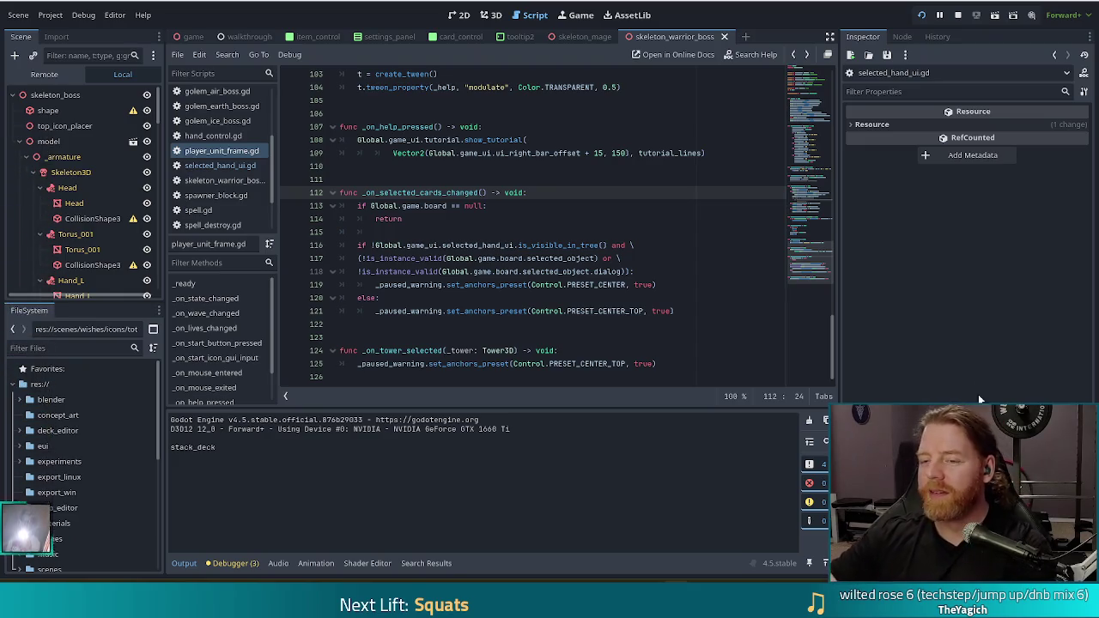
{"action": "key", "text": "End"}
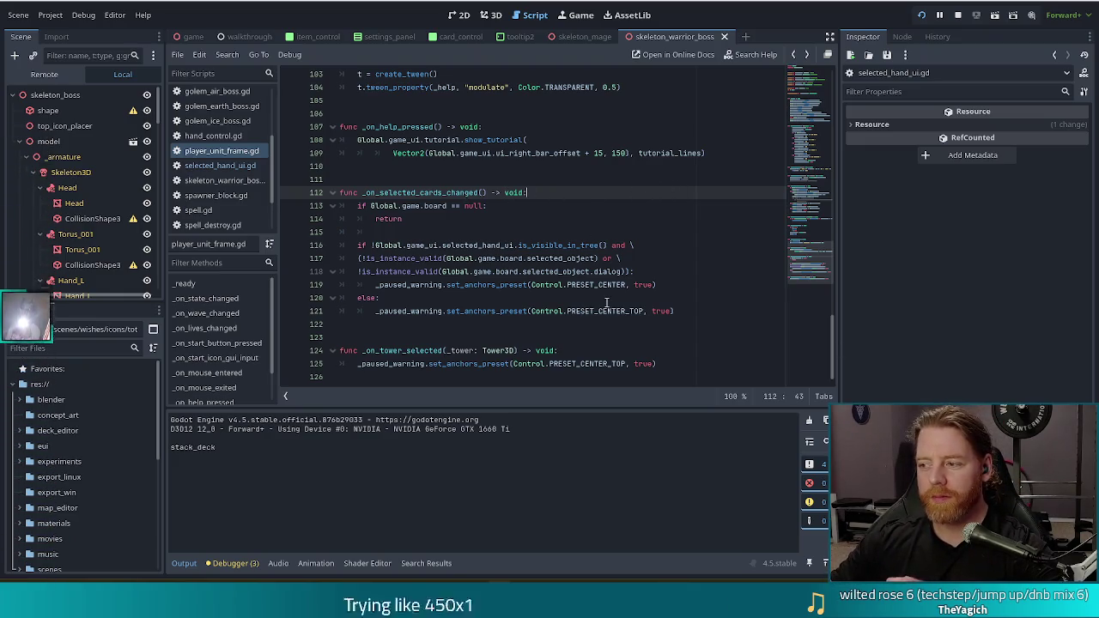
{"action": "left_click", "coordinate": [541, 204]}
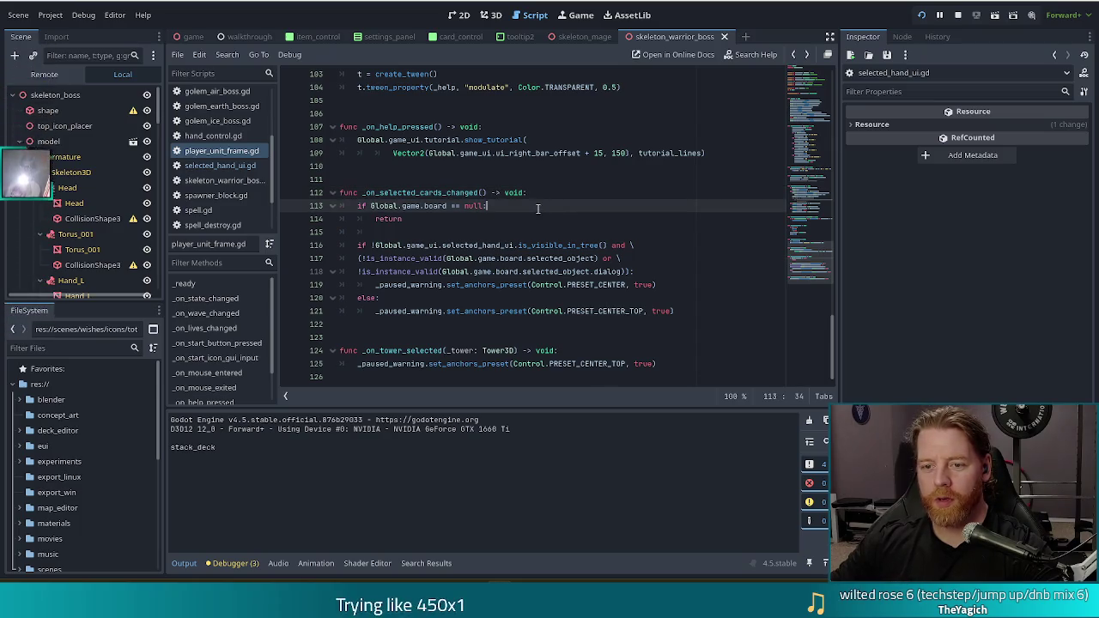